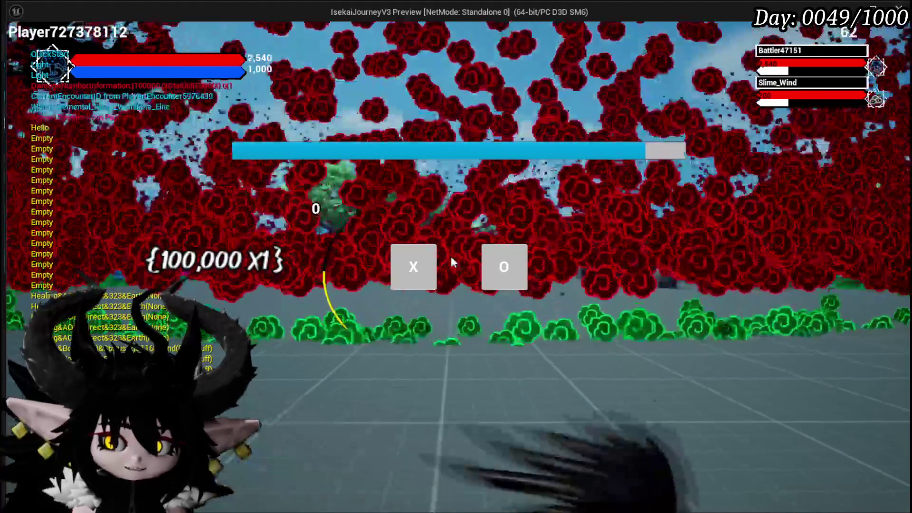
# Answer the X/O prompt, play the Adrenaline card against the slime, then stop the play session.
pyautogui.click(504, 267)
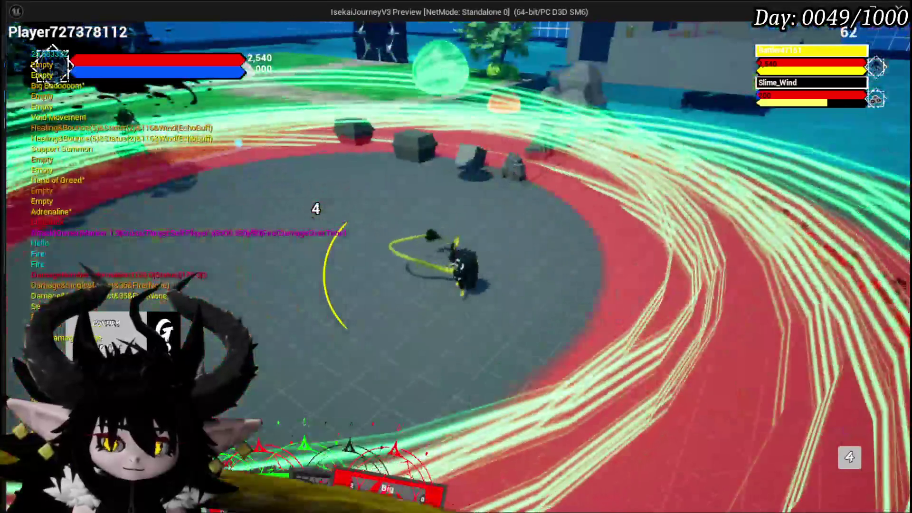
pyautogui.moveTo(299, 410)
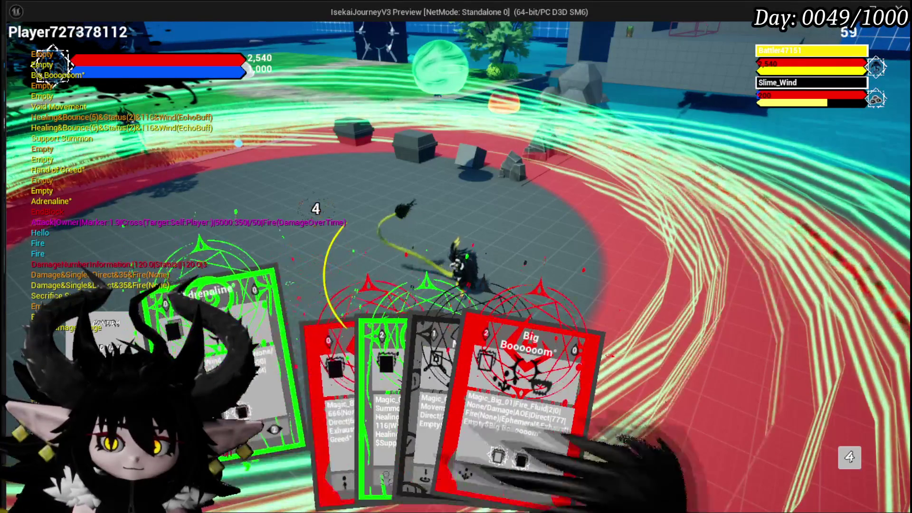
pyautogui.click(302, 389)
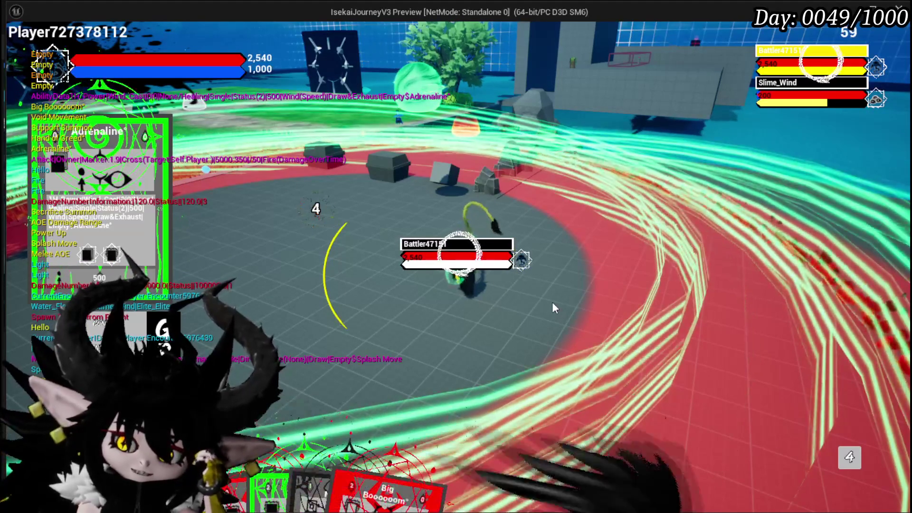
pyautogui.press('Escape')
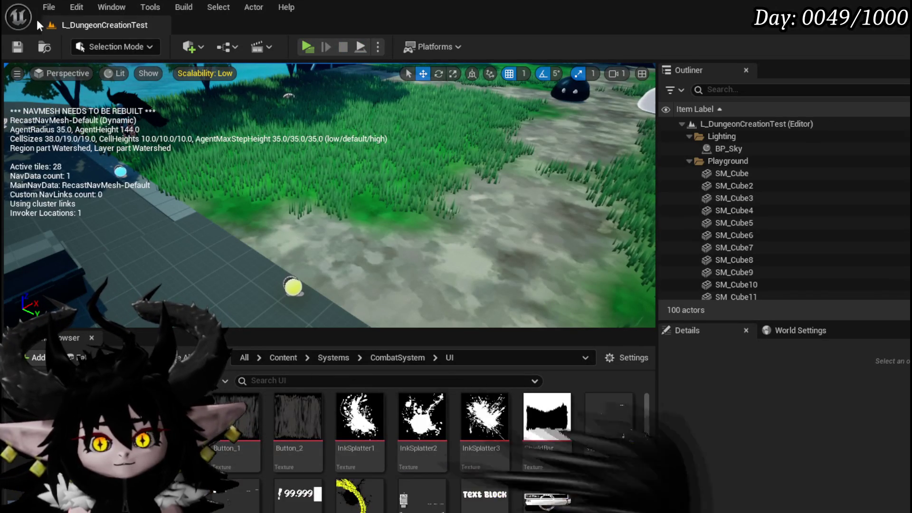
# Save the level and connect the Current View SET node to Cast To MP_Controller in BP_ThirdPersonCharacter.
pyautogui.hotkey('ctrl', 's')
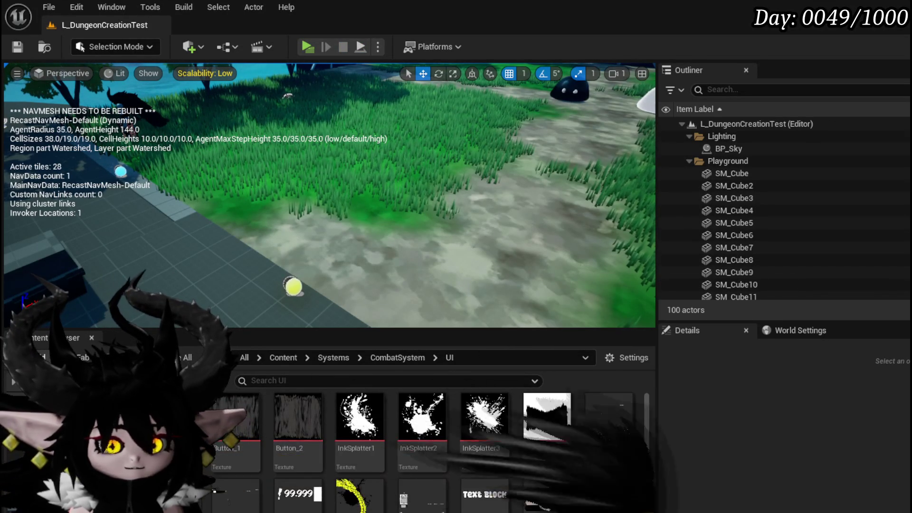
pyautogui.hotkey('alt', 'Tab')
pyautogui.click(93, 19)
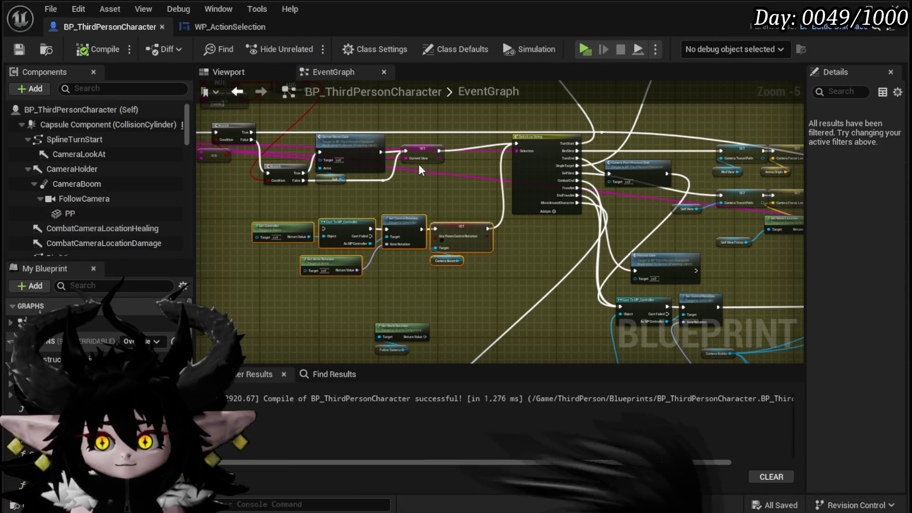
pyautogui.moveTo(440, 151); pyautogui.dragTo(275, 209)
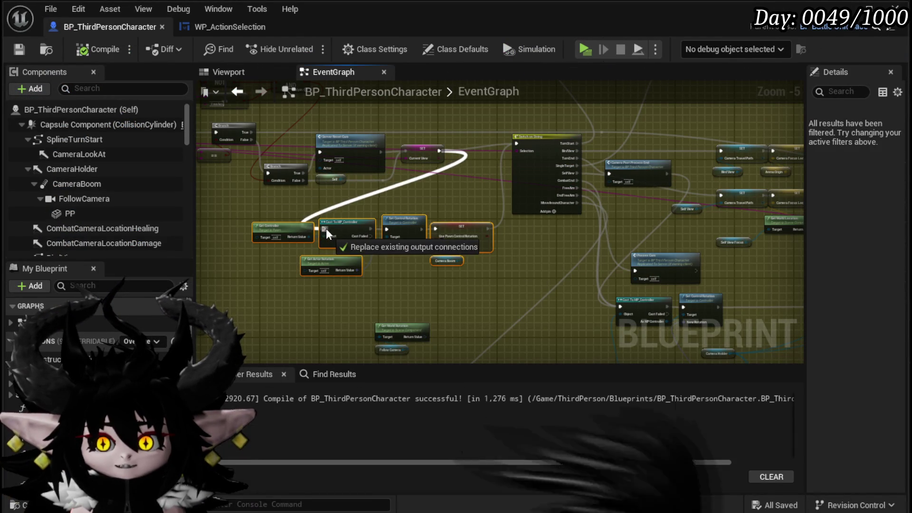
pyautogui.moveTo(326, 231); pyautogui.dragTo(326, 230)
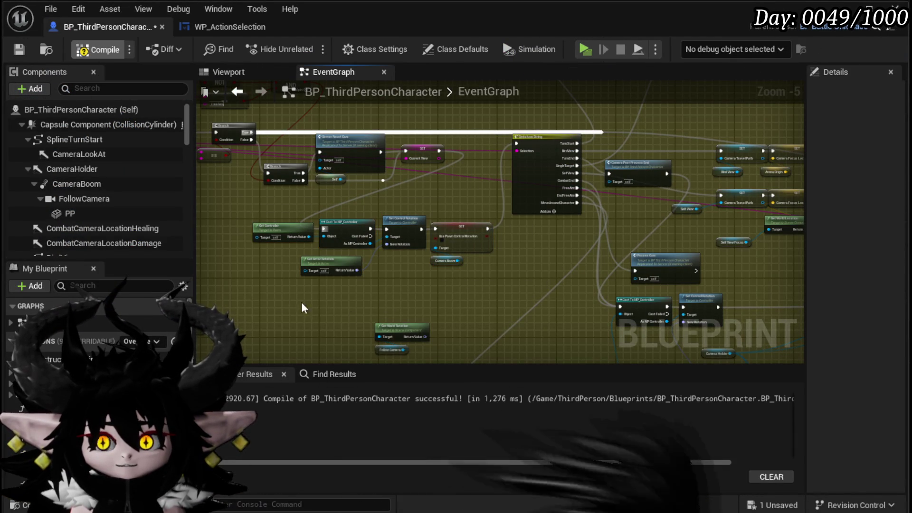
# Compile and save BP_ThirdPersonCharacter, then start a play-test.
pyautogui.press('F7')
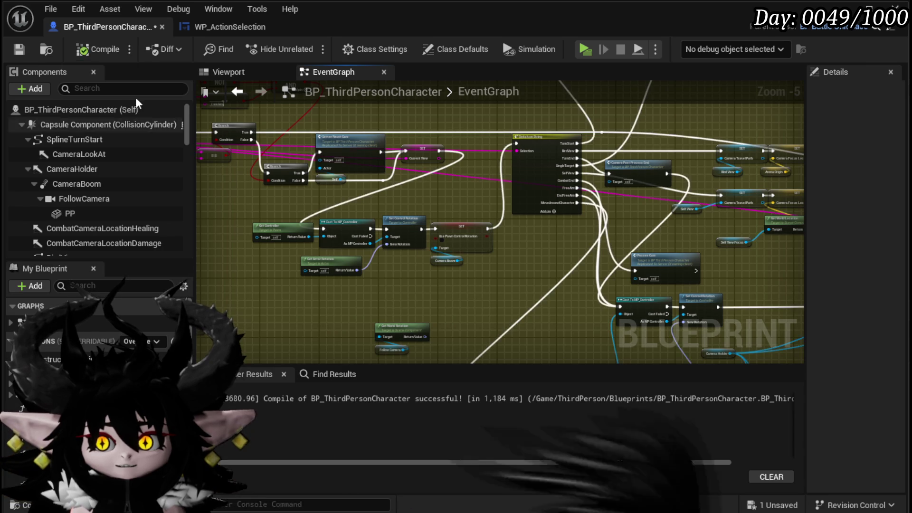
pyautogui.hotkey('ctrl', 's')
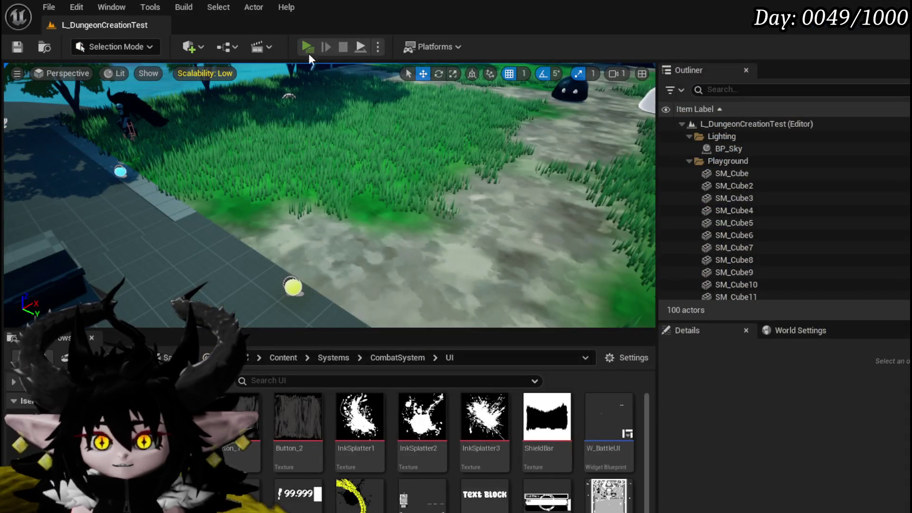
pyautogui.click(308, 48)
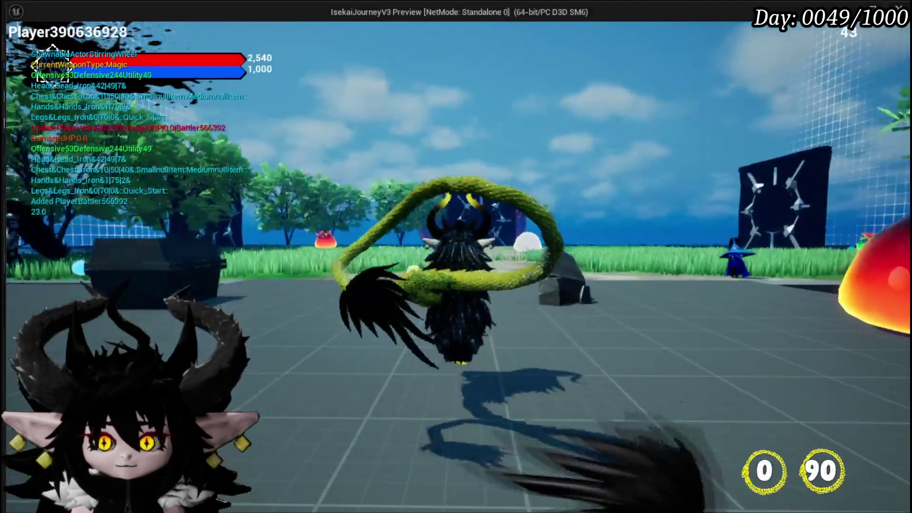
# Attack the green slime, pick an X/O option, play the Power Up card, then stop the play-test.
pyautogui.press('w')
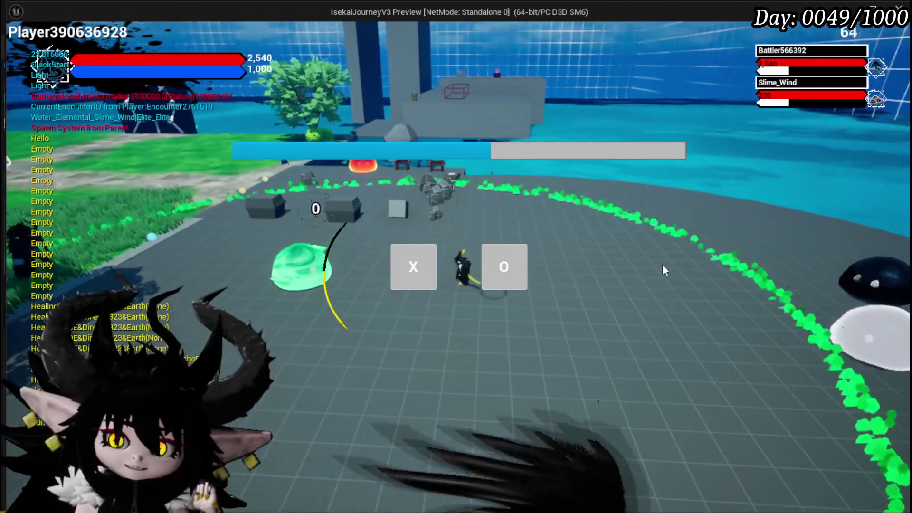
pyautogui.click(411, 264)
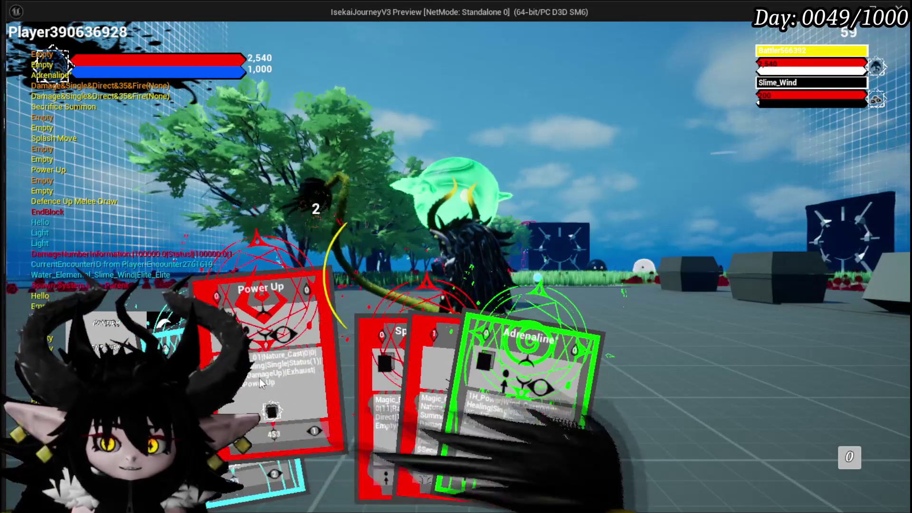
pyautogui.click(273, 356)
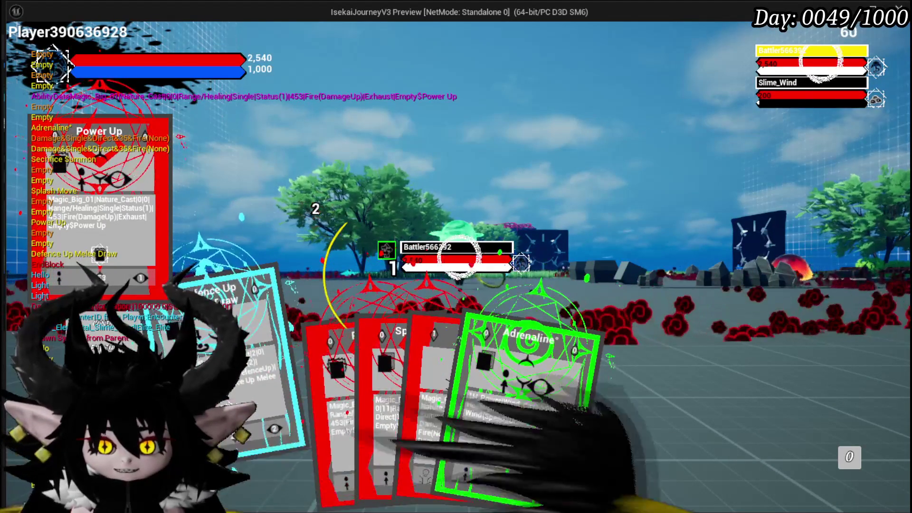
pyautogui.moveTo(394, 396)
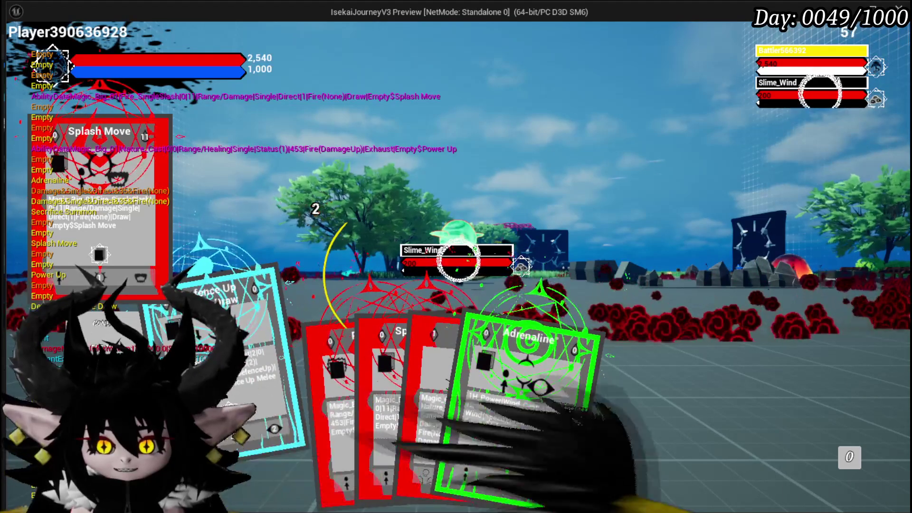
pyautogui.press('Escape')
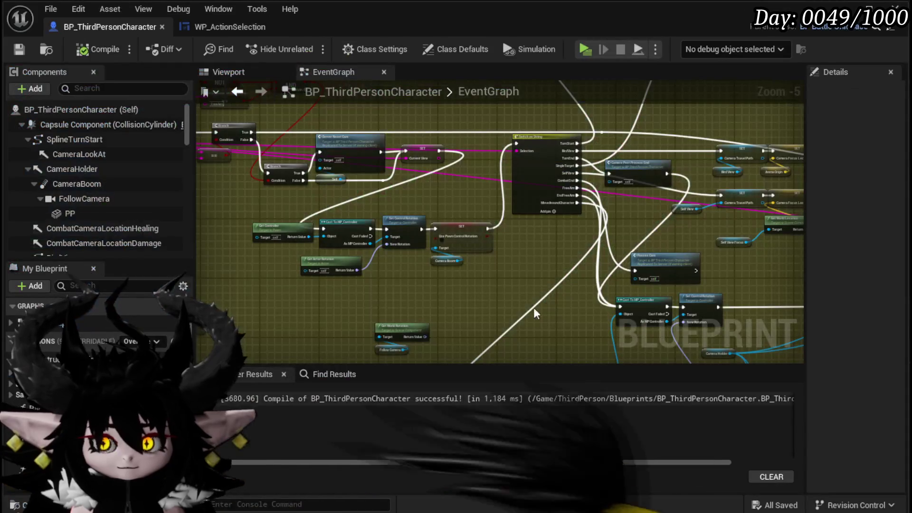
# Inspect the Posses Cam, SET, Cast To MP_Controller and Set Control Rotation nodes.
pyautogui.moveTo(511, 277); pyautogui.dragTo(521, 294)
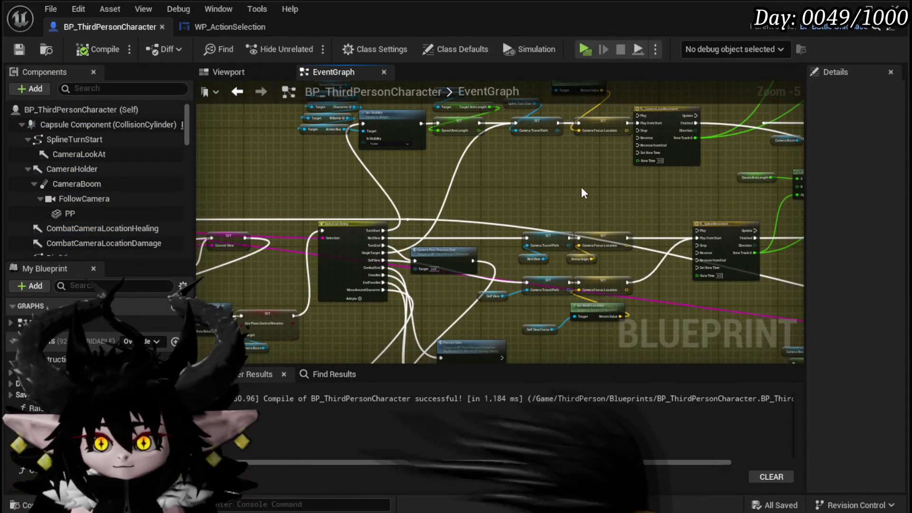
pyautogui.moveTo(472, 232); pyautogui.dragTo(473, 235)
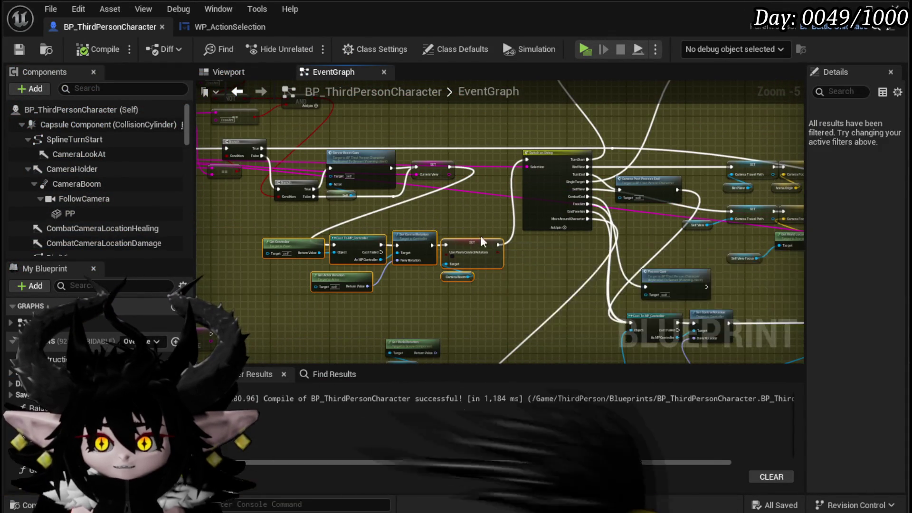
pyautogui.scroll(4, 317, 241)
pyautogui.scroll(-4, 316, 241)
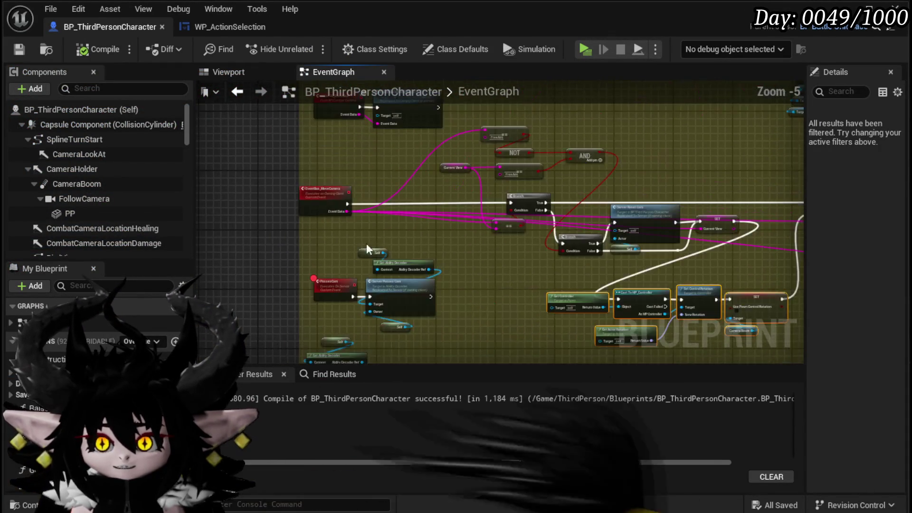
pyautogui.scroll(3, 433, 259)
pyautogui.moveTo(468, 307)
pyautogui.mouseDown()
pyautogui.moveTo(328, 353)
pyautogui.moveTo(414, 207)
pyautogui.mouseUp()
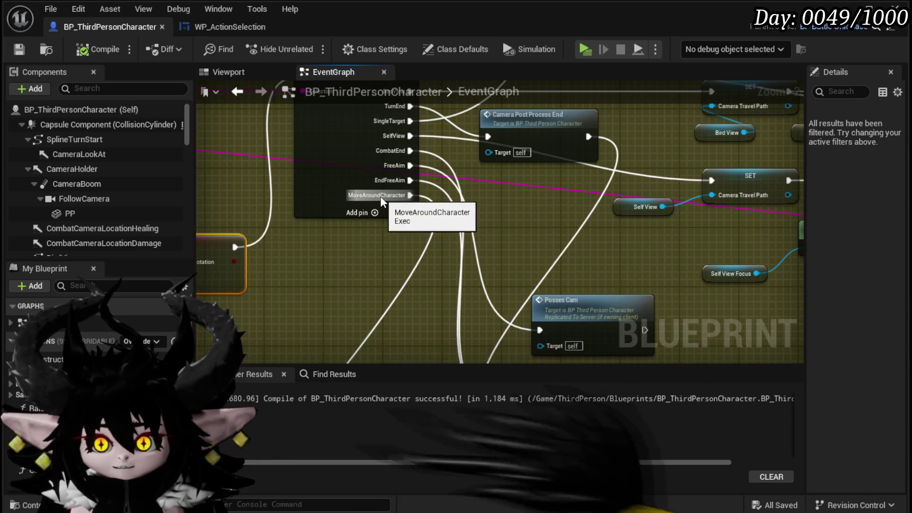
pyautogui.scroll(-1, 380, 202)
pyautogui.moveTo(475, 231); pyautogui.dragTo(531, 88)
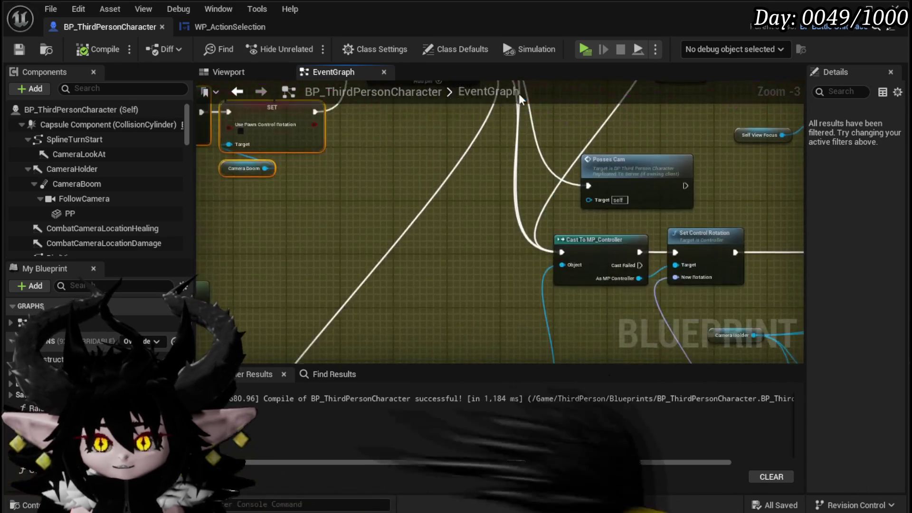
pyautogui.scroll(-2, 387, 195)
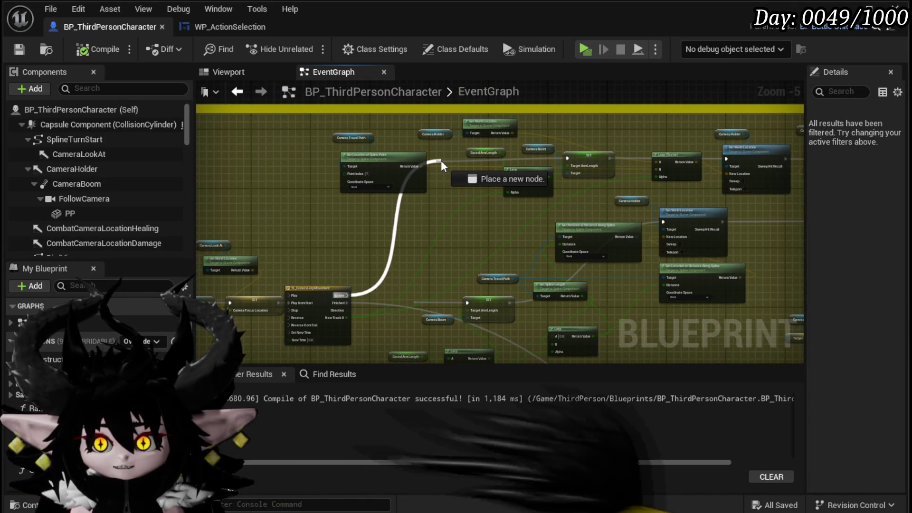
pyautogui.scroll(3, 375, 266)
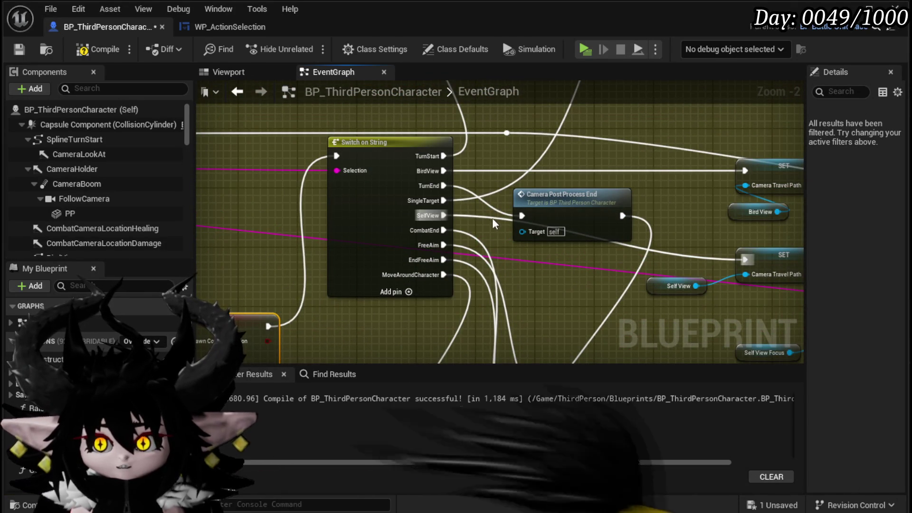
# Look over the TL_SplineMovement timeline and the Camera Travel Path SET nodes.
pyautogui.moveTo(491, 224); pyautogui.dragTo(319, 292)
pyautogui.scroll(-2, 477, 285)
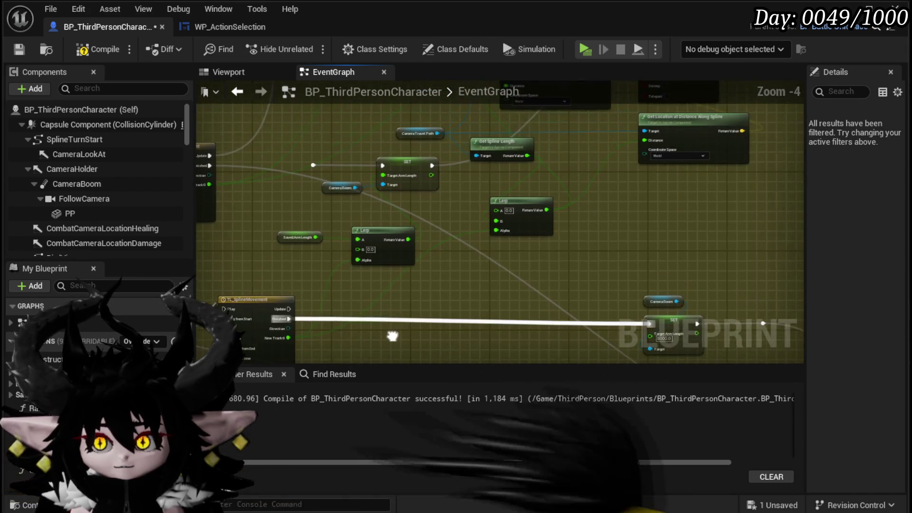
pyautogui.scroll(-1, 396, 238)
pyautogui.moveTo(396, 237)
pyautogui.mouseDown()
pyautogui.moveTo(341, 271)
pyautogui.moveTo(641, 230)
pyautogui.mouseUp()
pyautogui.scroll(4, 641, 230)
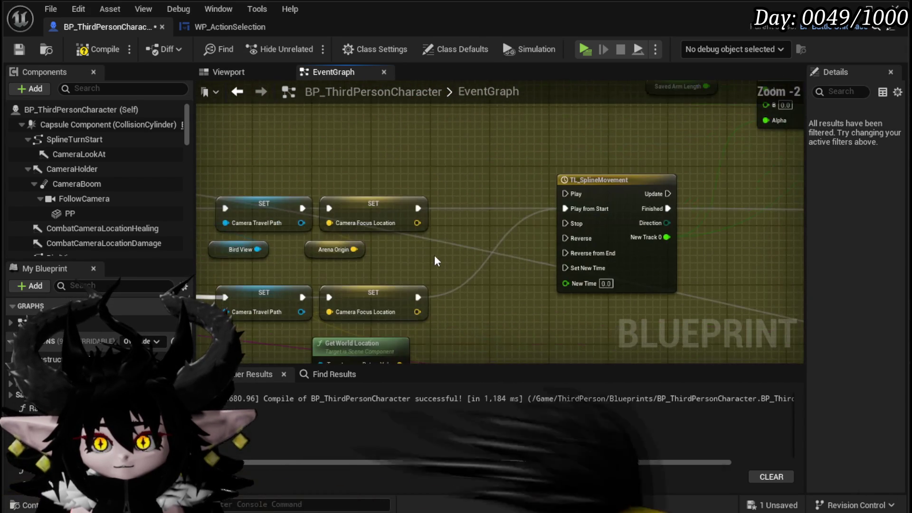
pyautogui.moveTo(503, 266)
pyautogui.mouseDown()
pyautogui.moveTo(719, 218)
pyautogui.moveTo(888, 229)
pyautogui.mouseUp()
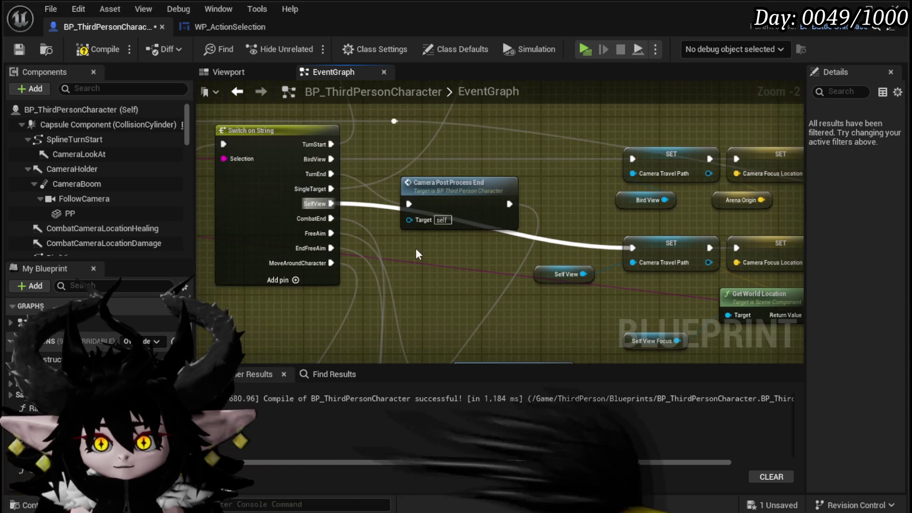
pyautogui.moveTo(338, 172); pyautogui.dragTo(265, 179)
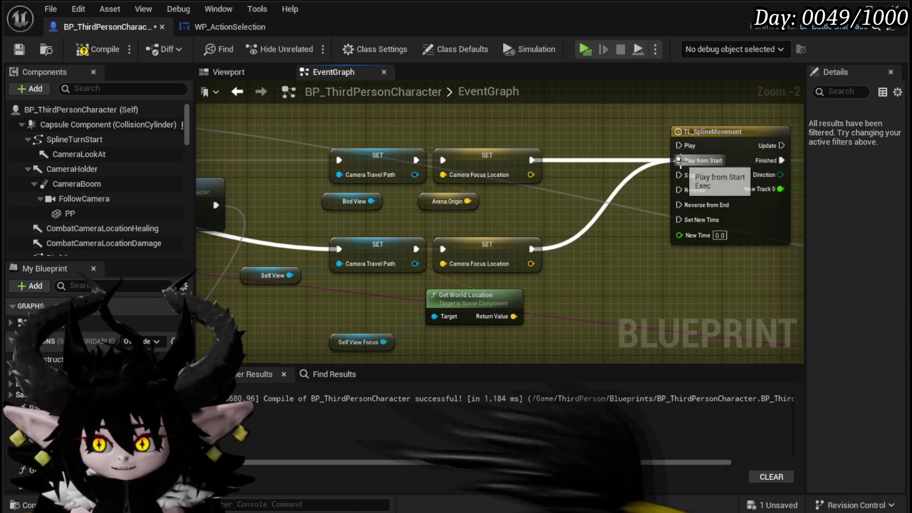
pyautogui.scroll(-5, 509, 245)
# Clear the node selection, then compile and save BP_ThirdPersonCharacter.
pyautogui.click(501, 229)
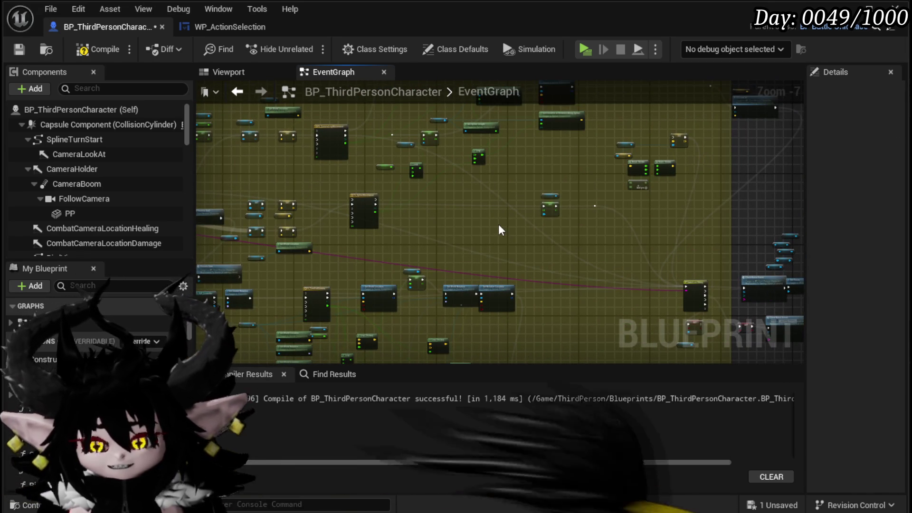
pyautogui.scroll(4, 488, 203)
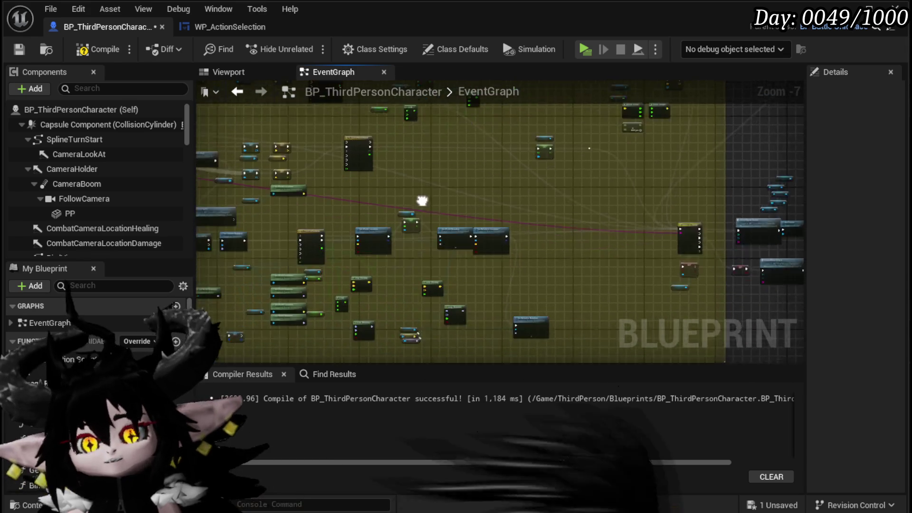
pyautogui.scroll(-2, 329, 153)
pyautogui.moveTo(329, 153); pyautogui.dragTo(511, 246)
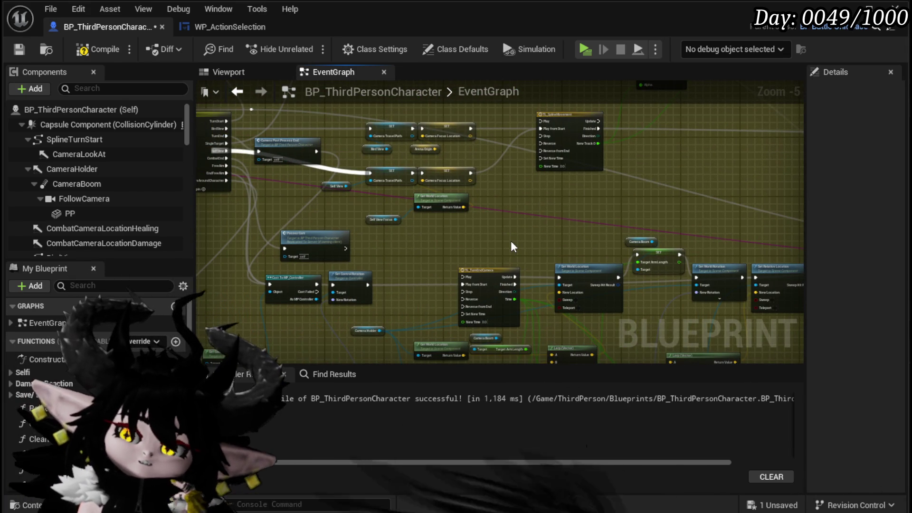
pyautogui.click(18, 50)
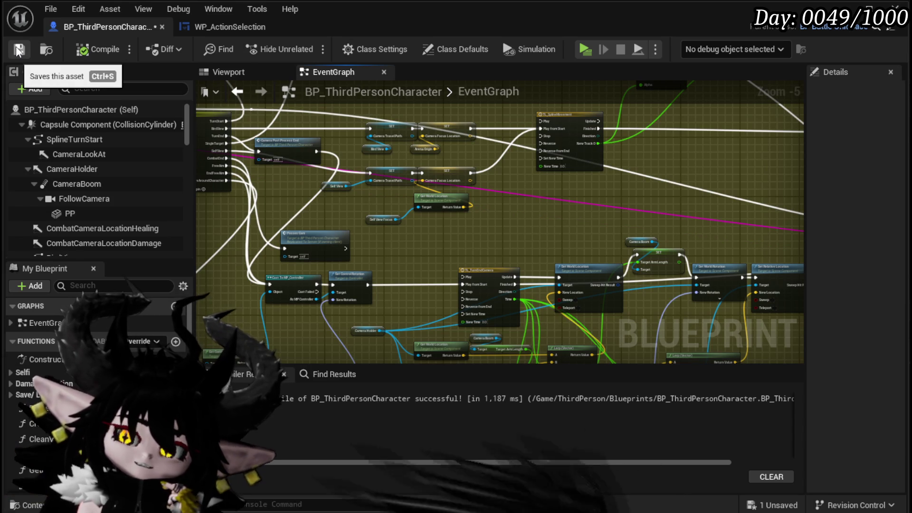
pyautogui.click(18, 50)
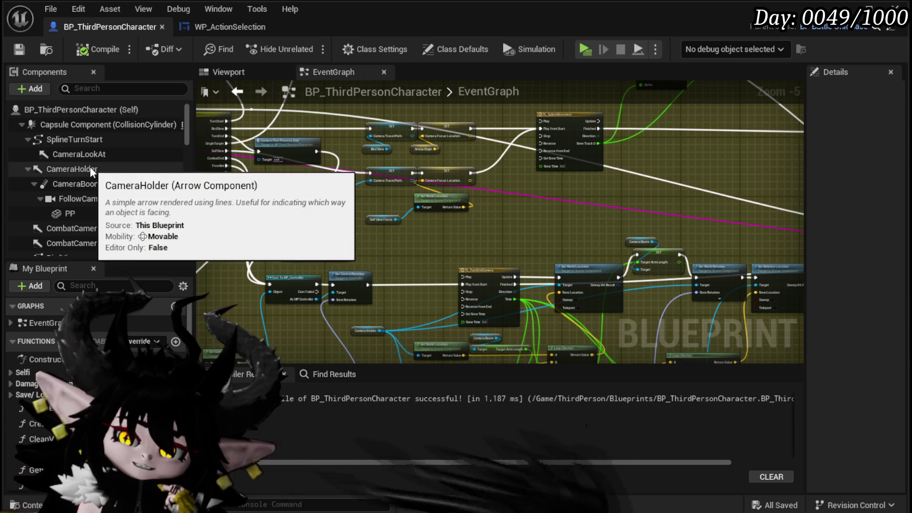
# Pull a wire from the timeline's Update output and select the Break Vector and add nodes.
pyautogui.scroll(-5, 153, 145)
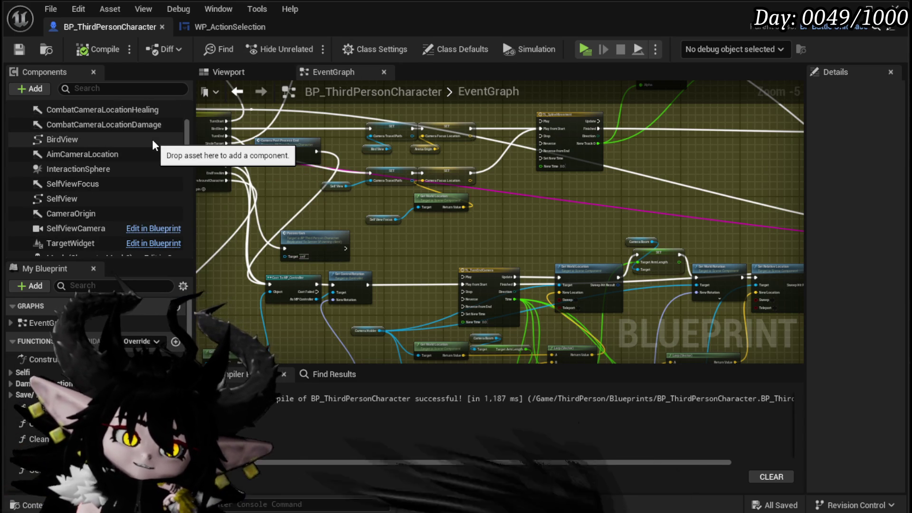
pyautogui.moveTo(247, 223)
pyautogui.mouseDown()
pyautogui.moveTo(318, 285)
pyautogui.moveTo(381, 214)
pyautogui.moveTo(398, 301)
pyautogui.moveTo(423, 294)
pyautogui.moveTo(407, 247)
pyautogui.mouseUp()
pyautogui.moveTo(336, 269); pyautogui.dragTo(369, 247)
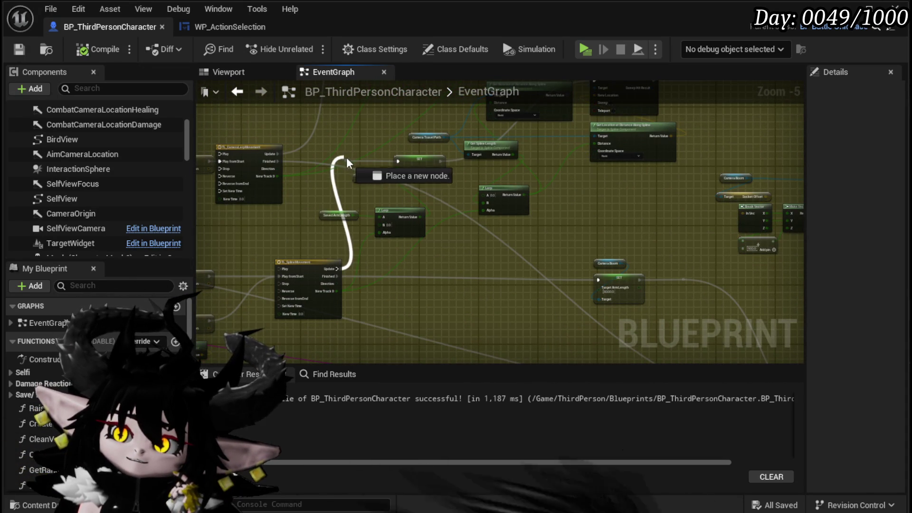
pyautogui.moveTo(390, 145); pyautogui.dragTo(315, 227)
pyautogui.moveTo(561, 223)
pyautogui.mouseDown()
pyautogui.moveTo(525, 196)
pyautogui.moveTo(427, 187)
pyautogui.moveTo(431, 127)
pyautogui.moveTo(423, 114)
pyautogui.mouseUp()
pyautogui.moveTo(404, 167); pyautogui.dragTo(387, 231)
pyautogui.moveTo(701, 137)
pyautogui.mouseDown()
pyautogui.moveTo(625, 220)
pyautogui.moveTo(520, 149)
pyautogui.moveTo(492, 245)
pyautogui.mouseUp()
pyautogui.moveTo(504, 248); pyautogui.dragTo(575, 236)
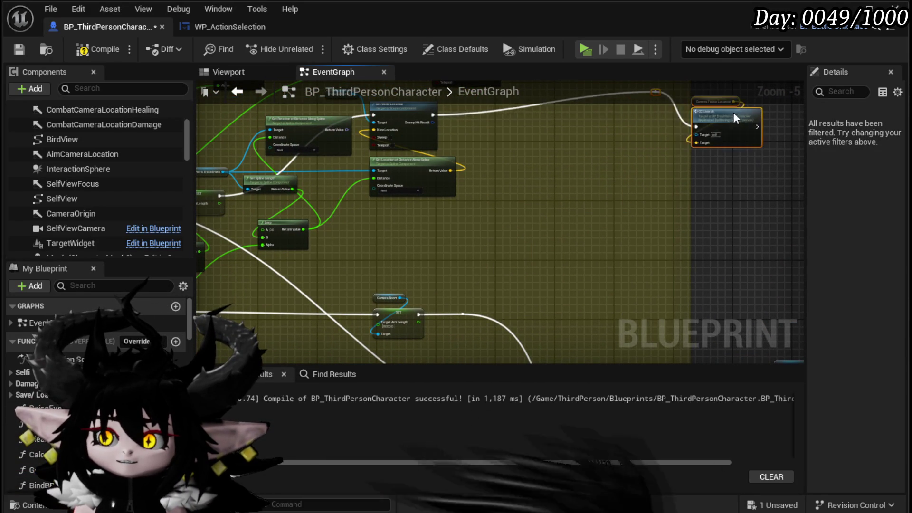
# Review the spline, Camera Boom setter and second Lerp nodes, then save the character Blueprint.
pyautogui.moveTo(543, 140); pyautogui.dragTo(534, 188)
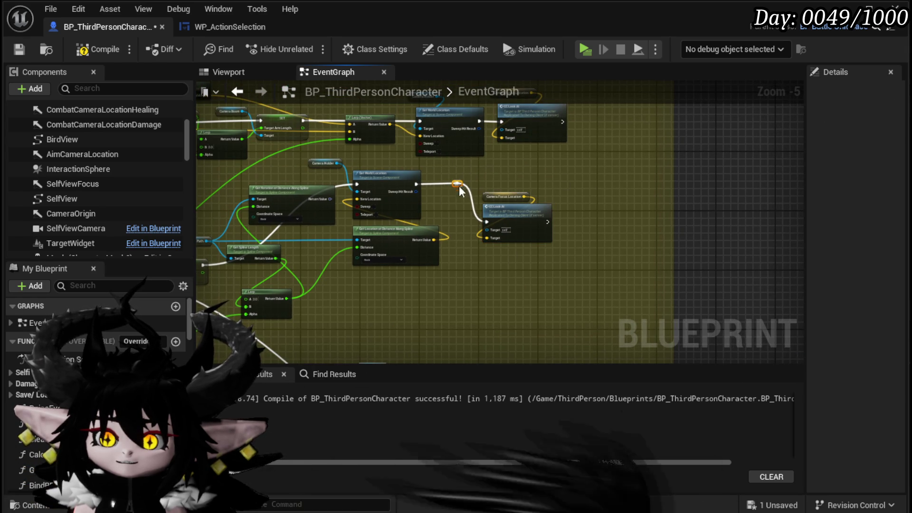
pyautogui.scroll(1, 460, 186)
pyautogui.scroll(2, 497, 212)
pyautogui.moveTo(496, 212); pyautogui.dragTo(453, 260)
pyautogui.moveTo(249, 343)
pyautogui.mouseDown()
pyautogui.moveTo(301, 282)
pyautogui.moveTo(378, 250)
pyautogui.mouseUp()
pyautogui.scroll(-3, 379, 247)
pyautogui.moveTo(432, 206)
pyautogui.mouseDown()
pyautogui.moveTo(474, 236)
pyautogui.moveTo(427, 259)
pyautogui.moveTo(467, 255)
pyautogui.moveTo(396, 279)
pyautogui.moveTo(592, 287)
pyautogui.mouseUp()
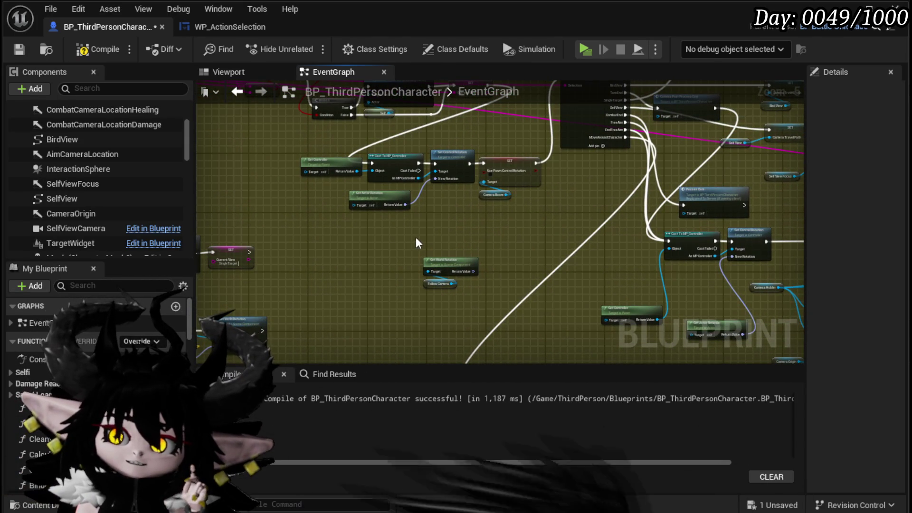
pyautogui.click(15, 50)
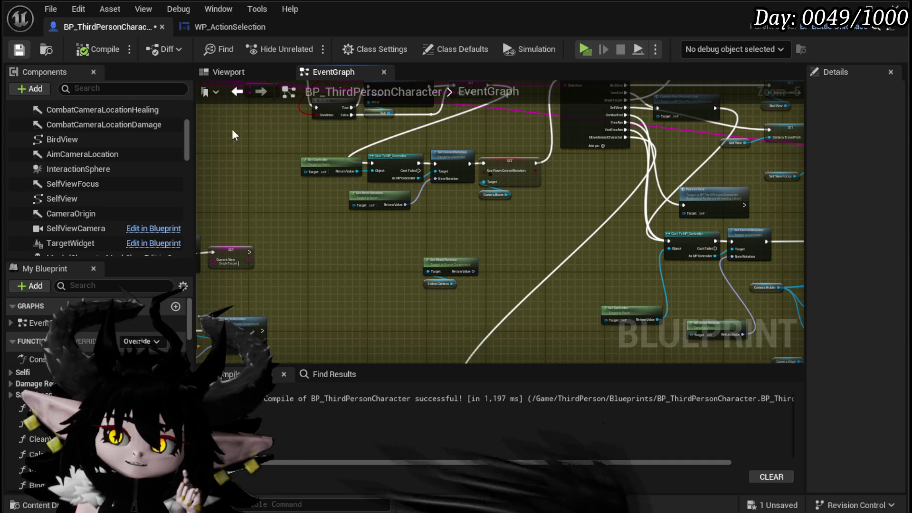
# Select the middle control-rotation node group, save all changes, and start a play-test.
pyautogui.moveTo(508, 138); pyautogui.dragTo(476, 208)
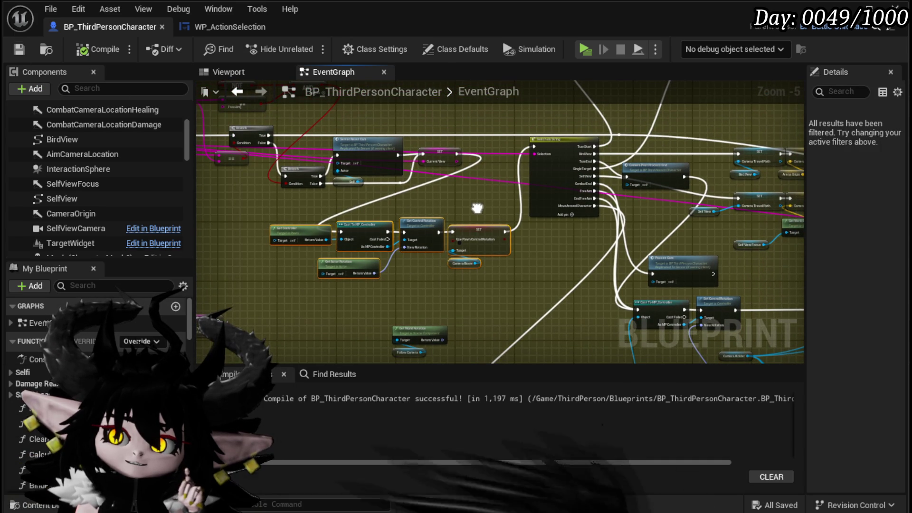
pyautogui.moveTo(287, 297); pyautogui.dragTo(478, 209)
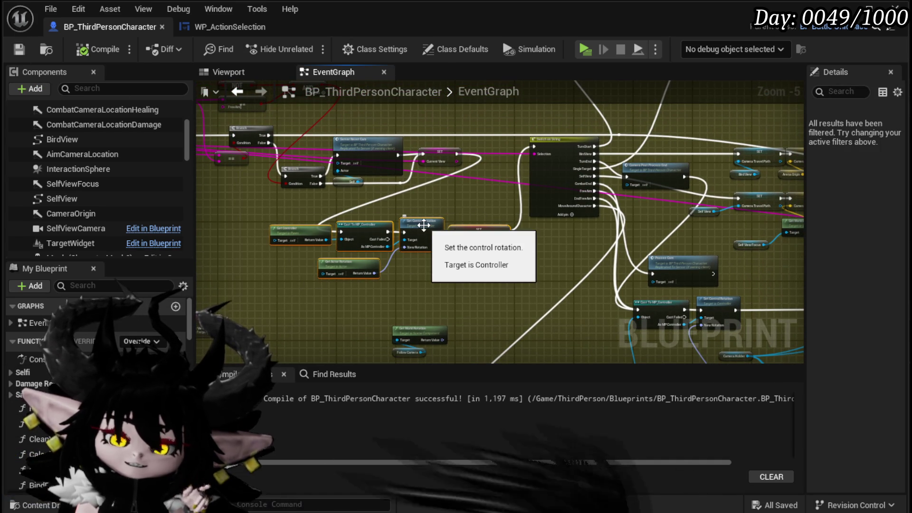
pyautogui.hotkey('ctrl', 's')
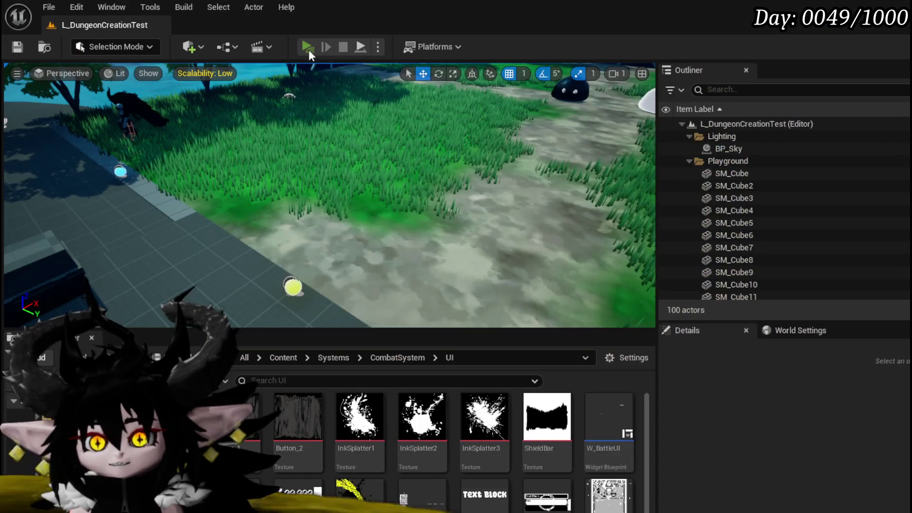
pyautogui.click(308, 48)
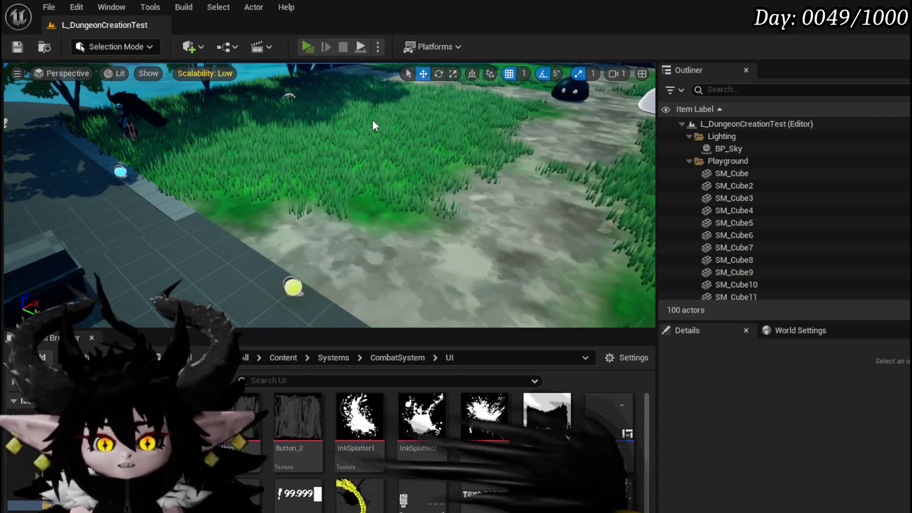
# Fight Slime_Wind using the Splash Move card, stop the play-test, and save the level.
pyautogui.press('w')
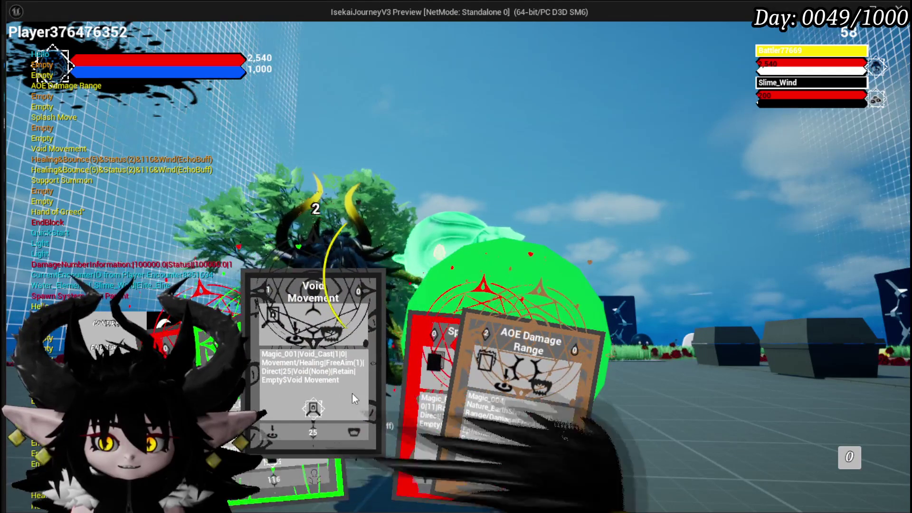
pyautogui.click(397, 398)
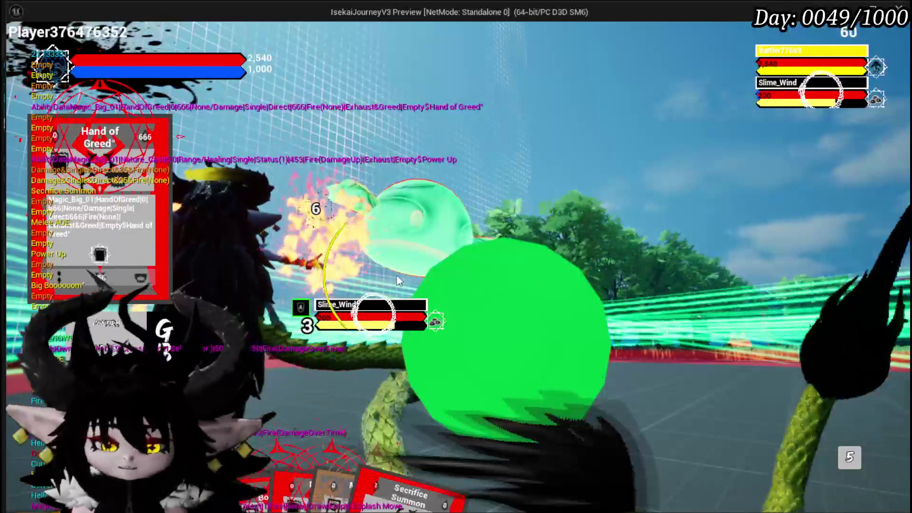
pyautogui.press('Escape')
pyautogui.click(15, 49)
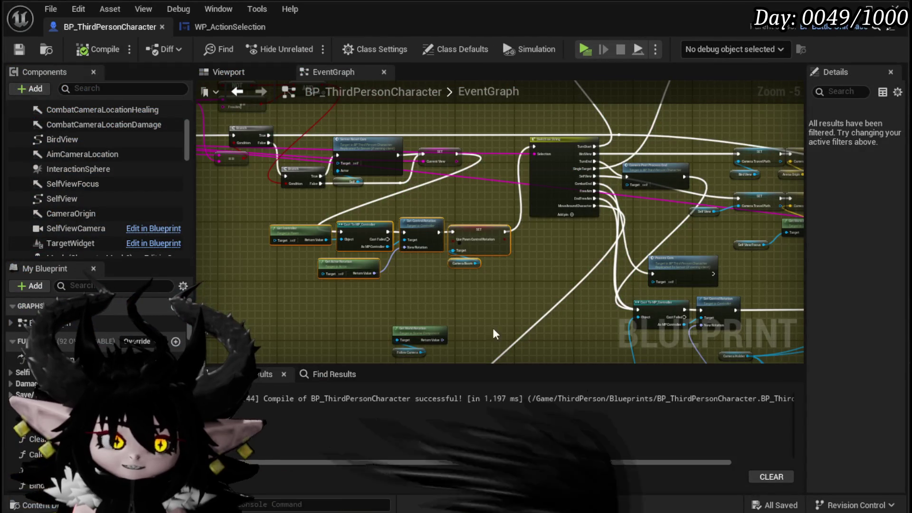
# Select Get Controller, Cast To MP_Controller, Set Control Rotation and the Use Pawn Control Rotation SET, then go to WP_ActionSelection.
pyautogui.moveTo(460, 316)
pyautogui.mouseDown()
pyautogui.moveTo(472, 209)
pyautogui.moveTo(521, 291)
pyautogui.mouseUp()
pyautogui.scroll(2, 521, 294)
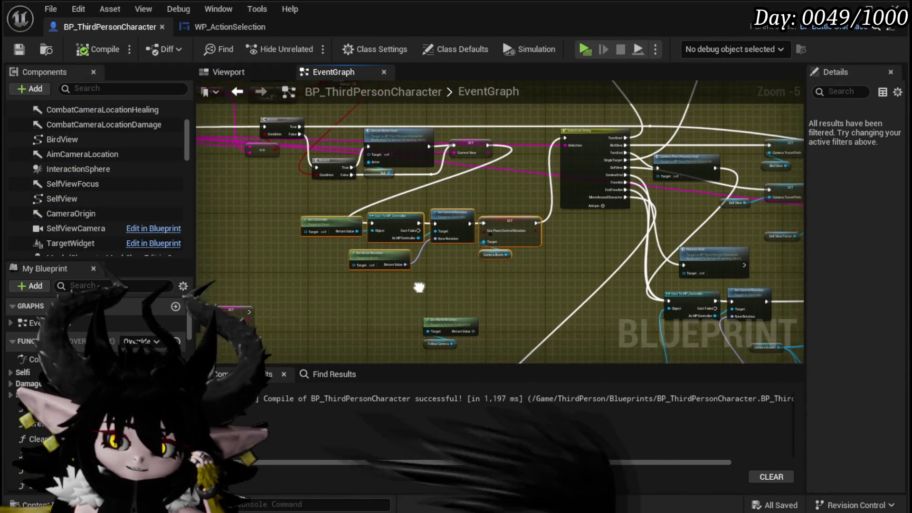
pyautogui.scroll(1, 398, 289)
pyautogui.moveTo(319, 296)
pyautogui.mouseDown()
pyautogui.moveTo(656, 165)
pyautogui.moveTo(650, 141)
pyautogui.mouseUp()
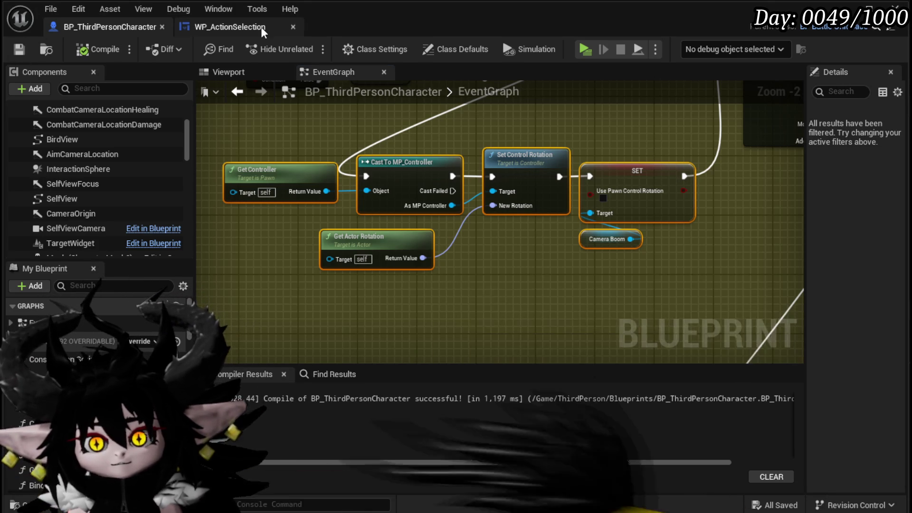
pyautogui.click(246, 29)
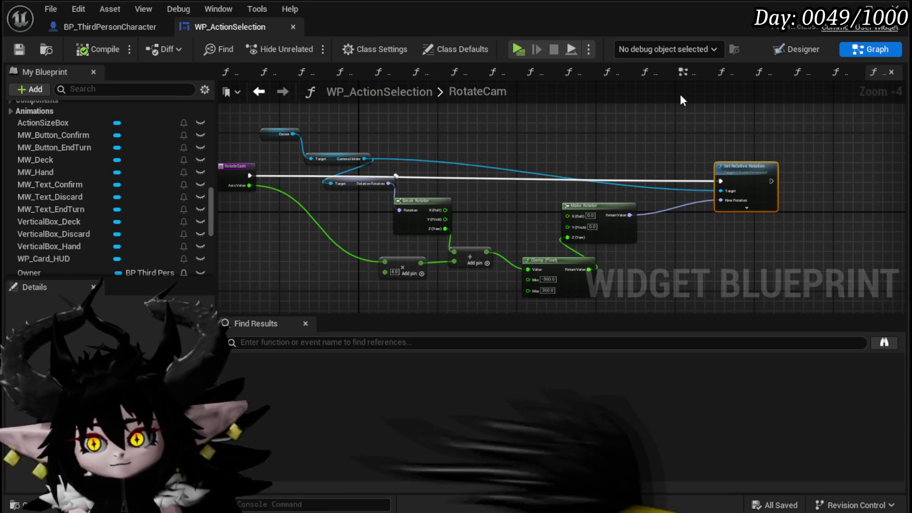
# Paste the control-rotation nodes into the widget's EventGraph beside the Mouse Activate Rotation setters.
pyautogui.click(683, 72)
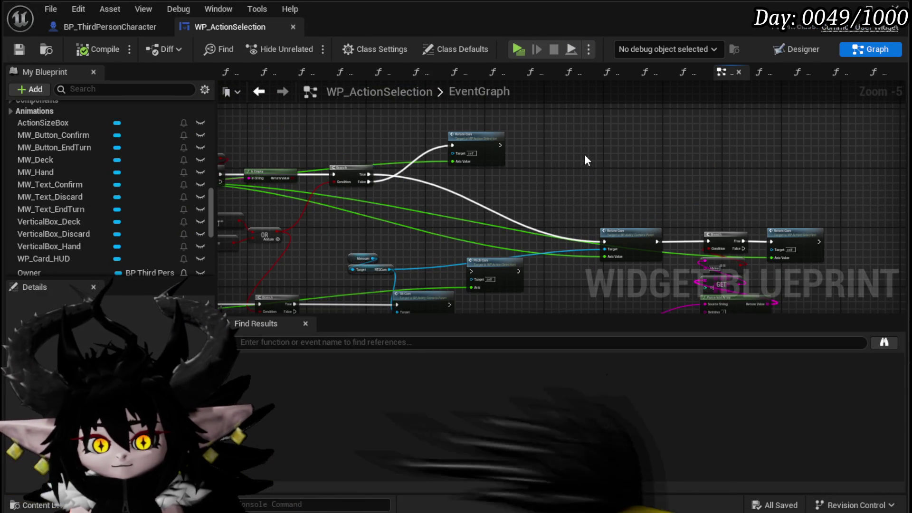
pyautogui.scroll(4, 582, 157)
pyautogui.scroll(-7, 582, 157)
pyautogui.scroll(6, 463, 213)
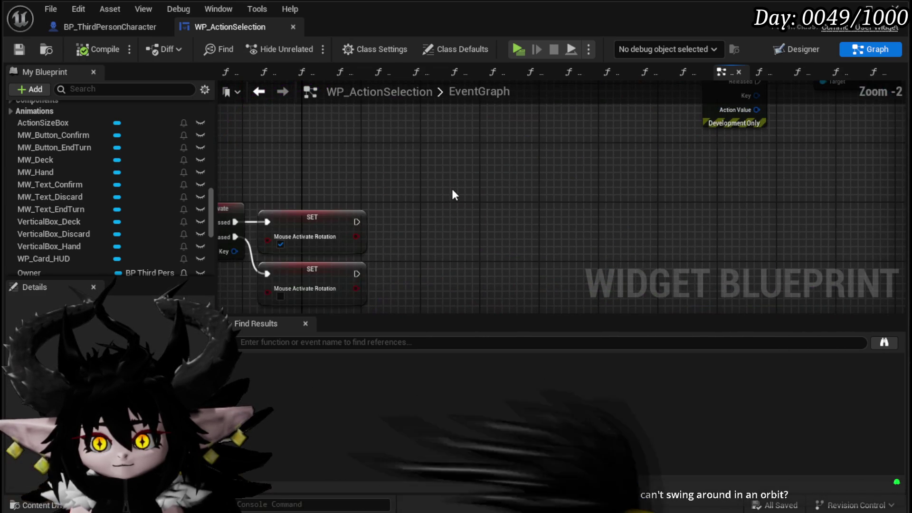
pyautogui.hotkey('ctrl', 'v')
pyautogui.moveTo(445, 162)
pyautogui.mouseDown()
pyautogui.moveTo(552, 154)
pyautogui.moveTo(509, 162)
pyautogui.mouseUp()
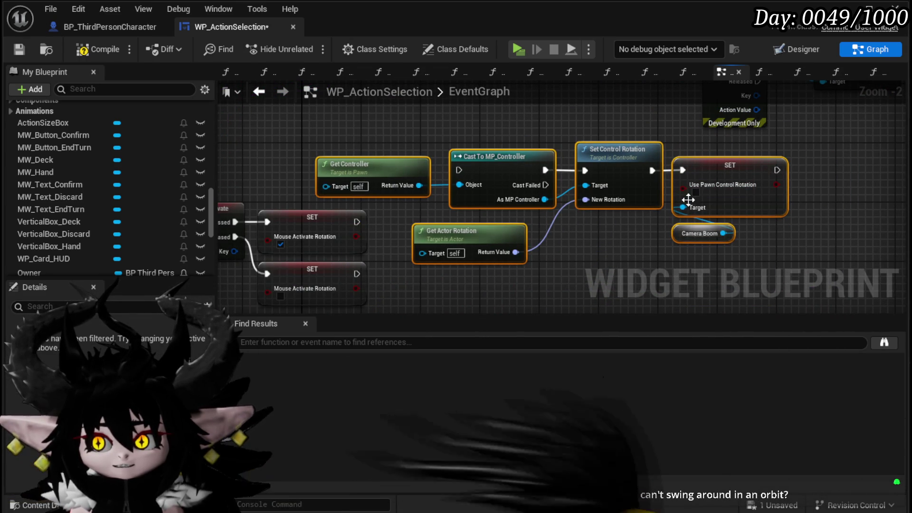
# Look over the MouseRotationActivate event and the MW_Button_Confirm variable options.
pyautogui.moveTo(605, 245); pyautogui.dragTo(690, 246)
pyautogui.rightClick(201, 135)
pyautogui.moveTo(295, 110); pyautogui.dragTo(329, 131)
pyautogui.scroll(-3, 329, 131)
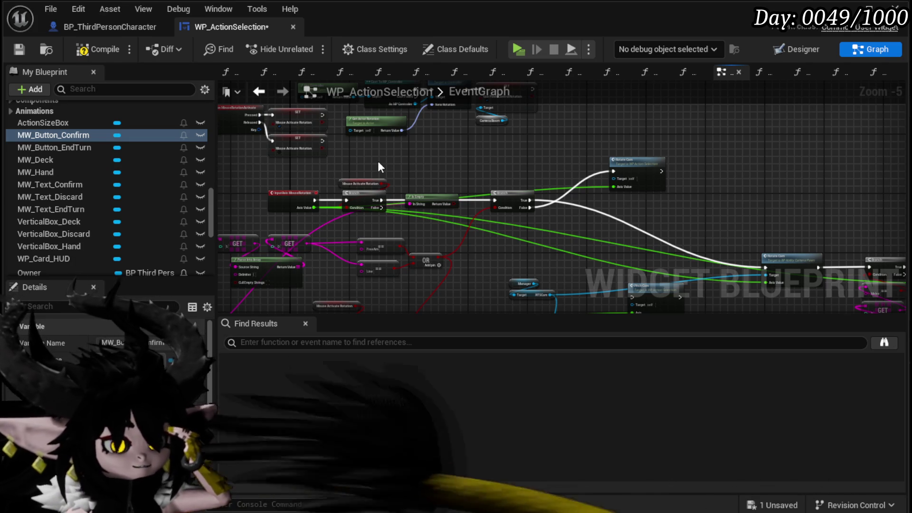
pyautogui.moveTo(379, 162); pyautogui.dragTo(379, 218)
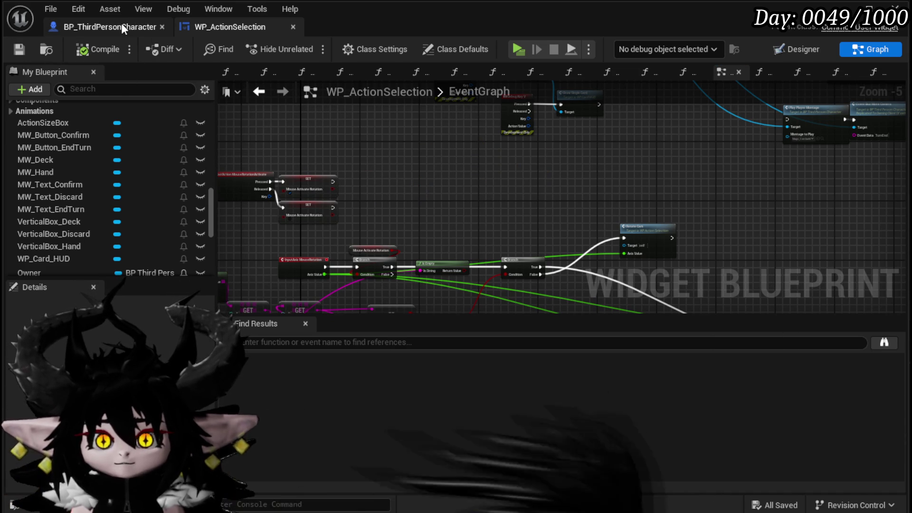
# Move the Get Controller node upward beside the Set Control Rotation chain.
pyautogui.scroll(-5, 525, 144)
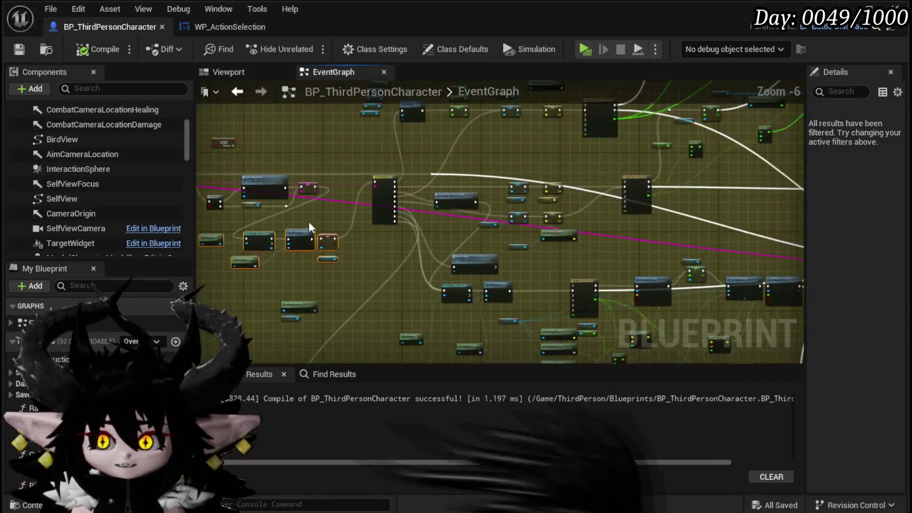
pyautogui.scroll(4, 481, 190)
pyautogui.moveTo(350, 173); pyautogui.dragTo(257, 219)
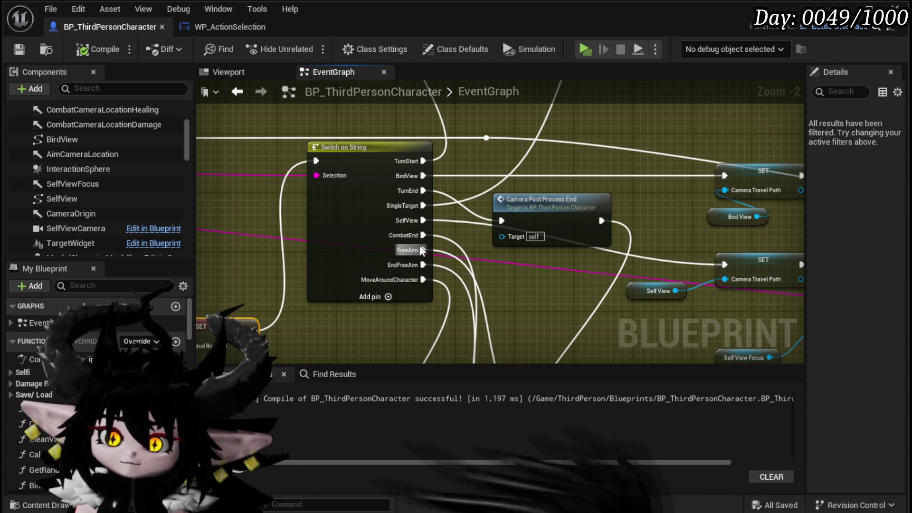
pyautogui.moveTo(561, 207)
pyautogui.mouseDown()
pyautogui.moveTo(407, 197)
pyautogui.moveTo(408, 248)
pyautogui.moveTo(464, 230)
pyautogui.moveTo(446, 166)
pyautogui.moveTo(484, 195)
pyautogui.mouseUp()
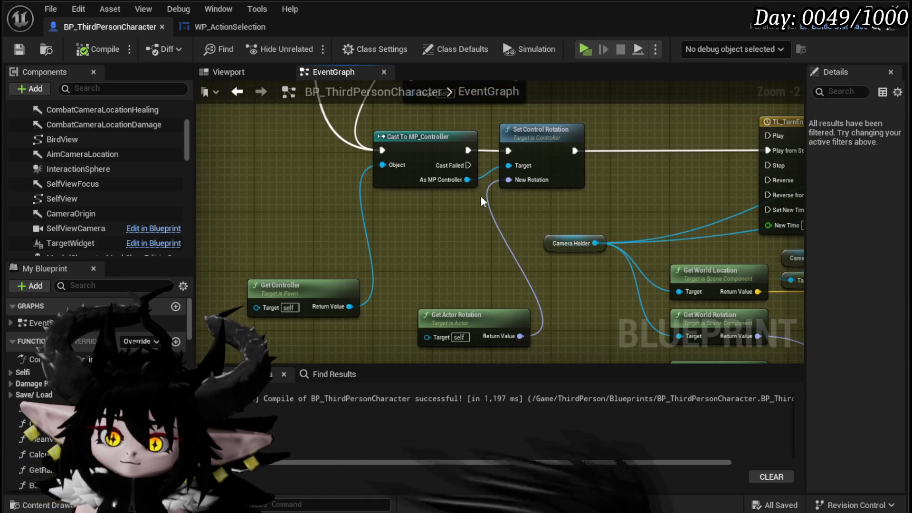
pyautogui.moveTo(437, 233); pyautogui.dragTo(481, 280)
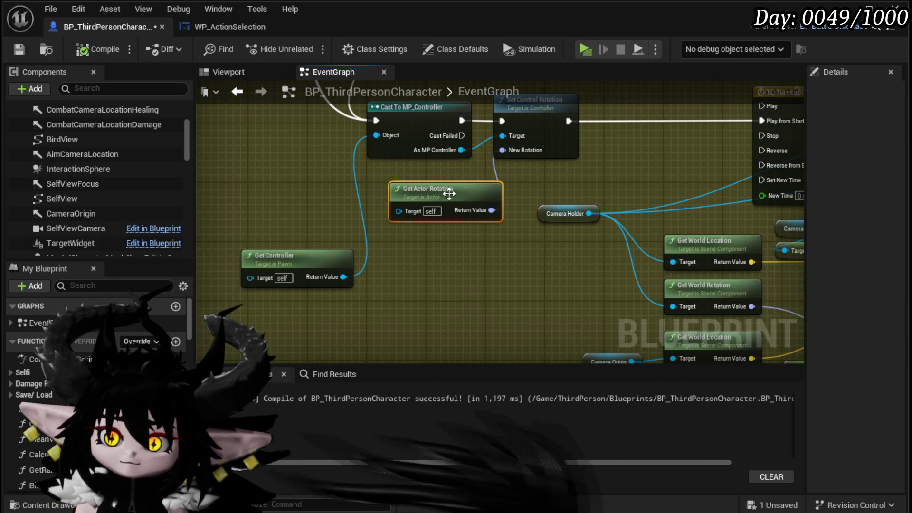
pyautogui.moveTo(320, 257); pyautogui.dragTo(358, 182)
# Pan past TL_TurnEndCamera and select the Set World Location and Set World Rotation nodes.
pyautogui.moveTo(583, 183)
pyautogui.mouseDown()
pyautogui.moveTo(300, 225)
pyautogui.moveTo(287, 236)
pyautogui.mouseUp()
pyautogui.scroll(-3, 456, 185)
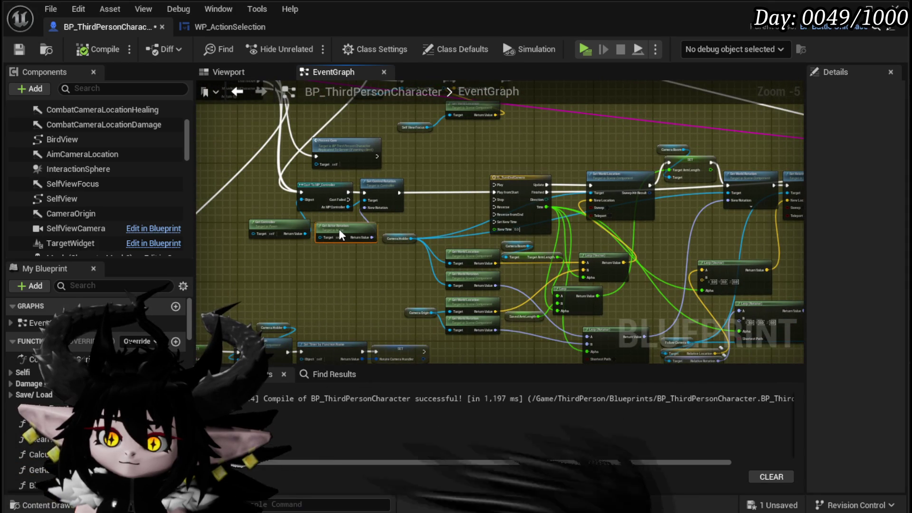
pyautogui.moveTo(425, 262); pyautogui.dragTo(307, 226)
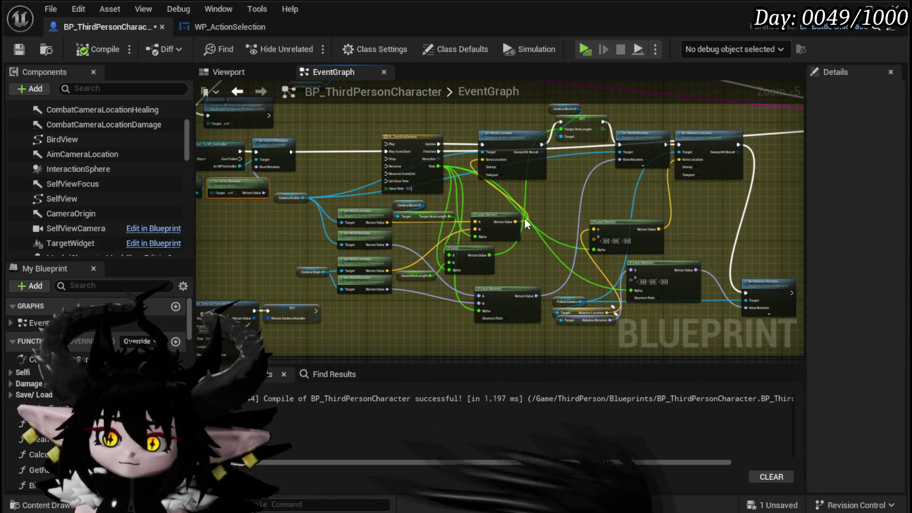
pyautogui.scroll(2, 520, 209)
pyautogui.moveTo(520, 209)
pyautogui.mouseDown()
pyautogui.moveTo(472, 267)
pyautogui.moveTo(459, 190)
pyautogui.moveTo(358, 214)
pyautogui.moveTo(474, 224)
pyautogui.mouseUp()
pyautogui.click(345, 133)
pyautogui.click(597, 188)
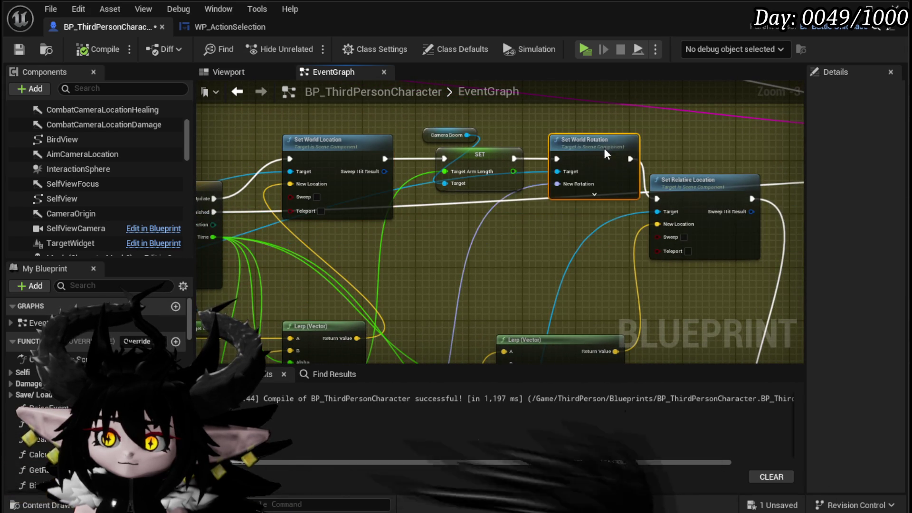
pyautogui.moveTo(708, 179)
pyautogui.mouseDown()
pyautogui.moveTo(721, 138)
pyautogui.moveTo(476, 152)
pyautogui.mouseUp()
pyautogui.scroll(-3, 476, 152)
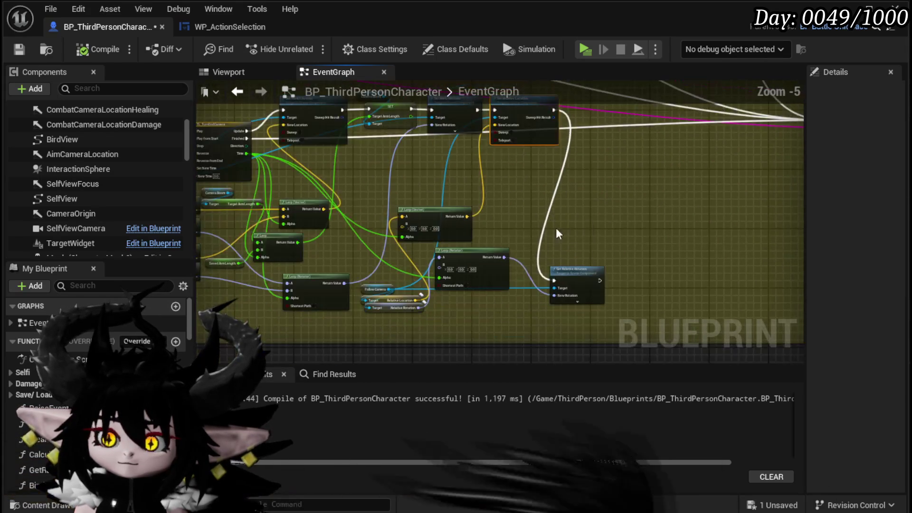
pyautogui.scroll(4, 550, 220)
pyautogui.scroll(-2, 572, 238)
pyautogui.moveTo(568, 236)
pyautogui.mouseDown()
pyautogui.moveTo(519, 280)
pyautogui.moveTo(428, 251)
pyautogui.moveTo(543, 239)
pyautogui.moveTo(309, 228)
pyautogui.mouseUp()
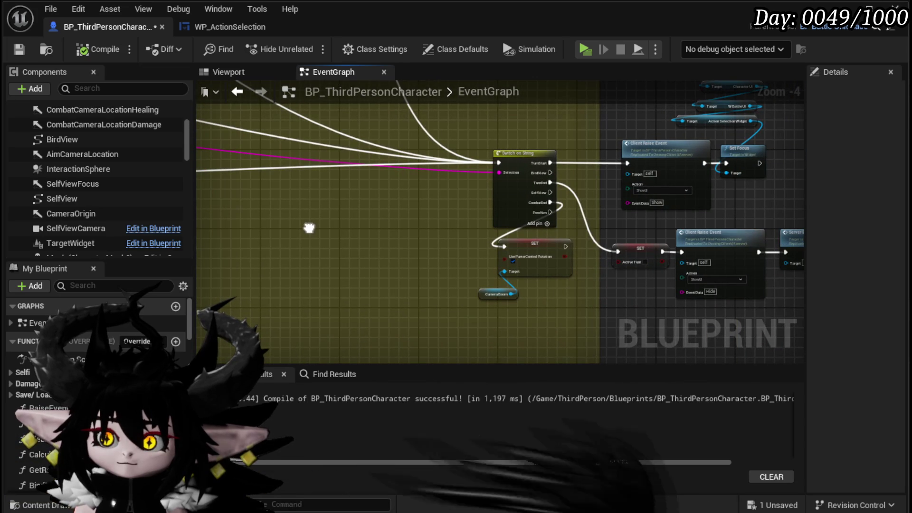
pyautogui.scroll(2, 618, 209)
pyautogui.moveTo(651, 239); pyautogui.dragTo(448, 269)
pyautogui.moveTo(242, 267); pyautogui.dragTo(621, 265)
pyautogui.scroll(-2, 620, 265)
pyautogui.moveTo(692, 230); pyautogui.dragTo(458, 198)
pyautogui.moveTo(855, 225)
pyautogui.mouseDown()
pyautogui.moveTo(649, 215)
pyautogui.moveTo(654, 206)
pyautogui.moveTo(598, 236)
pyautogui.mouseUp()
pyautogui.moveTo(597, 339)
pyautogui.mouseDown()
pyautogui.moveTo(634, 156)
pyautogui.moveTo(609, 114)
pyautogui.mouseUp()
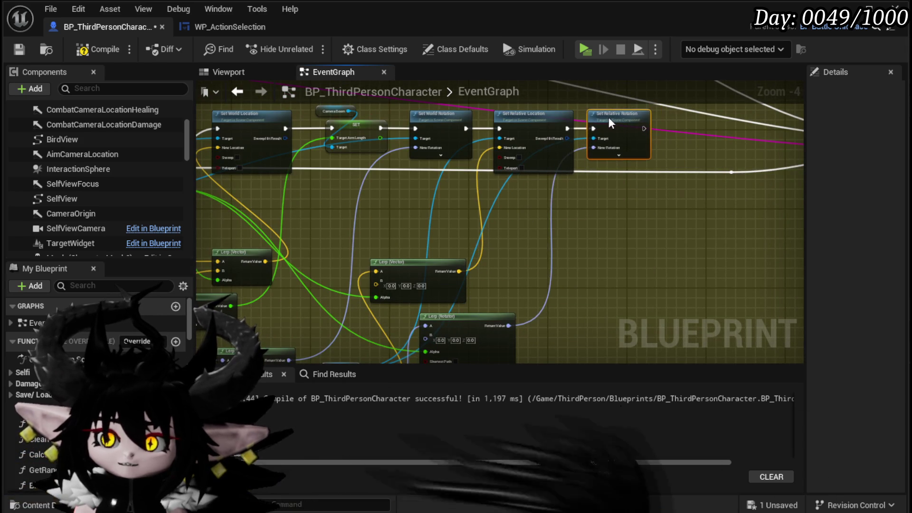
pyautogui.moveTo(420, 256); pyautogui.dragTo(396, 197)
pyautogui.moveTo(461, 326); pyautogui.dragTo(506, 201)
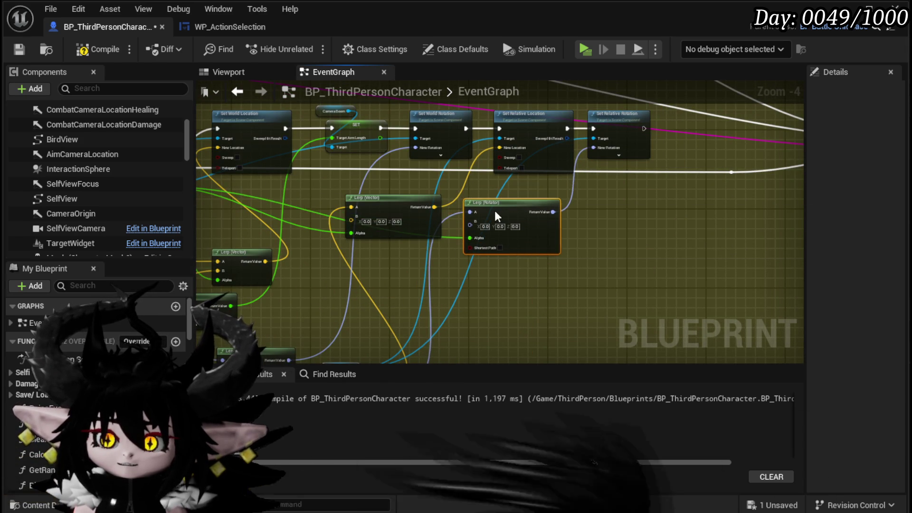
pyautogui.moveTo(337, 351)
pyautogui.mouseDown()
pyautogui.moveTo(387, 278)
pyautogui.moveTo(416, 257)
pyautogui.moveTo(483, 304)
pyautogui.moveTo(456, 208)
pyautogui.mouseUp()
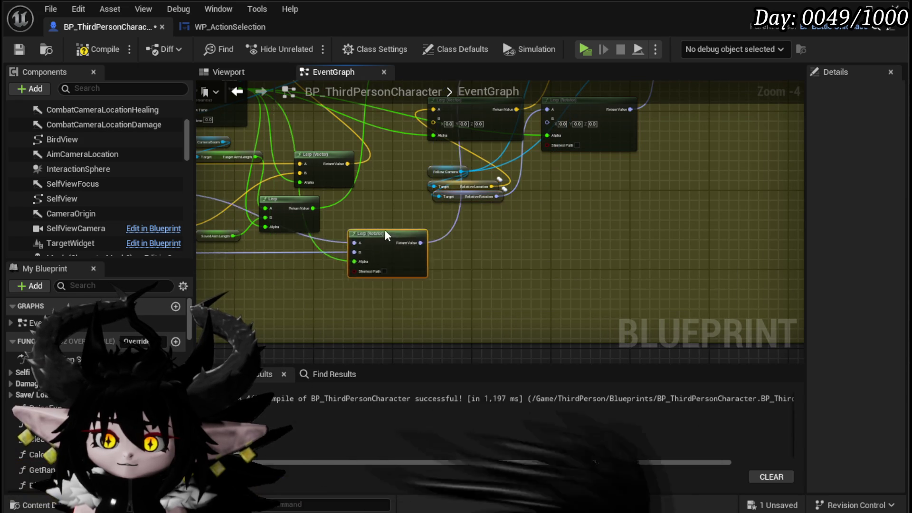
pyautogui.scroll(-2, 524, 243)
pyautogui.scroll(3, 531, 295)
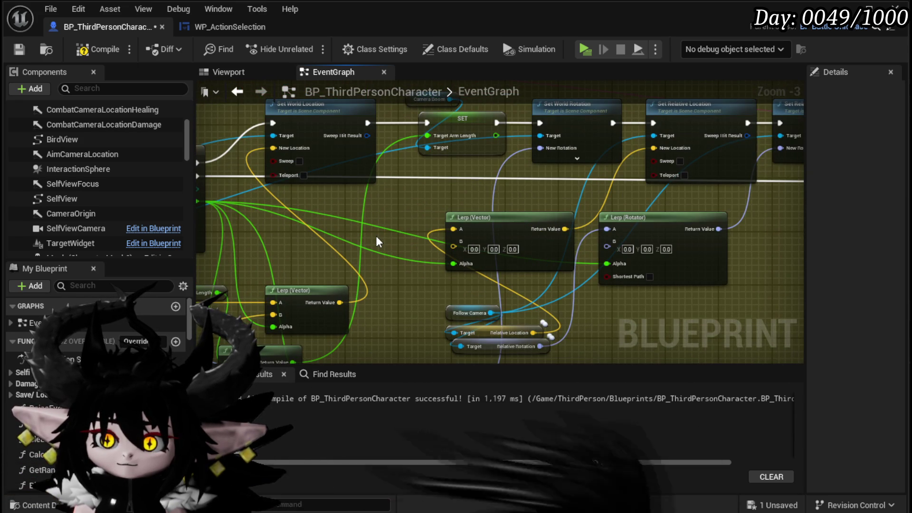
pyautogui.moveTo(377, 237)
pyautogui.mouseDown()
pyautogui.moveTo(353, 285)
pyautogui.moveTo(350, 269)
pyautogui.mouseUp()
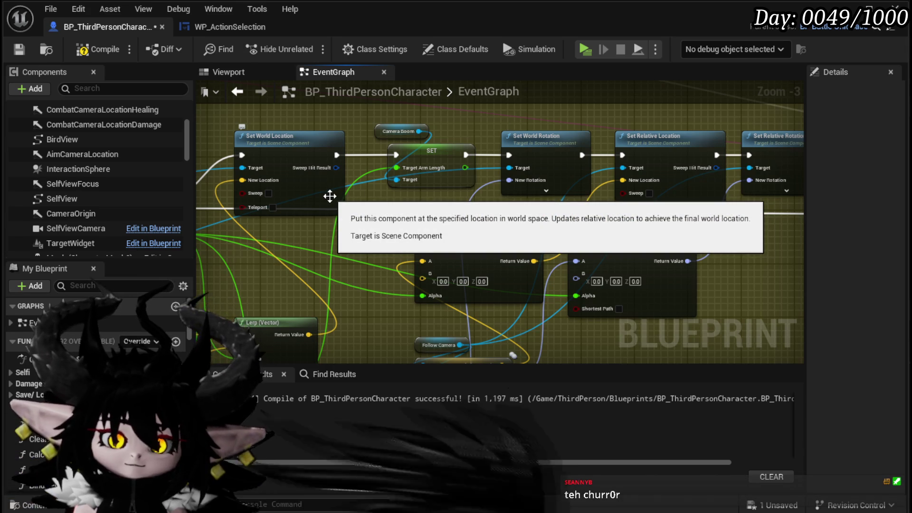
pyautogui.moveTo(330, 196)
pyautogui.mouseDown()
pyautogui.moveTo(561, 187)
pyautogui.moveTo(540, 192)
pyautogui.mouseUp()
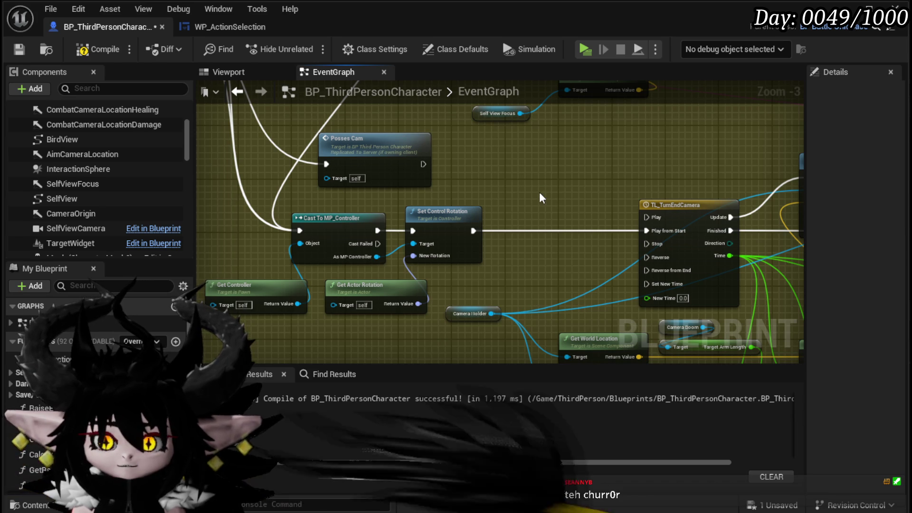
# Compile and save BP_ThirdPersonCharacter, then review the Switch on String branches and Cast To MP_Controller chain.
pyautogui.press('F7')
pyautogui.click(27, 47)
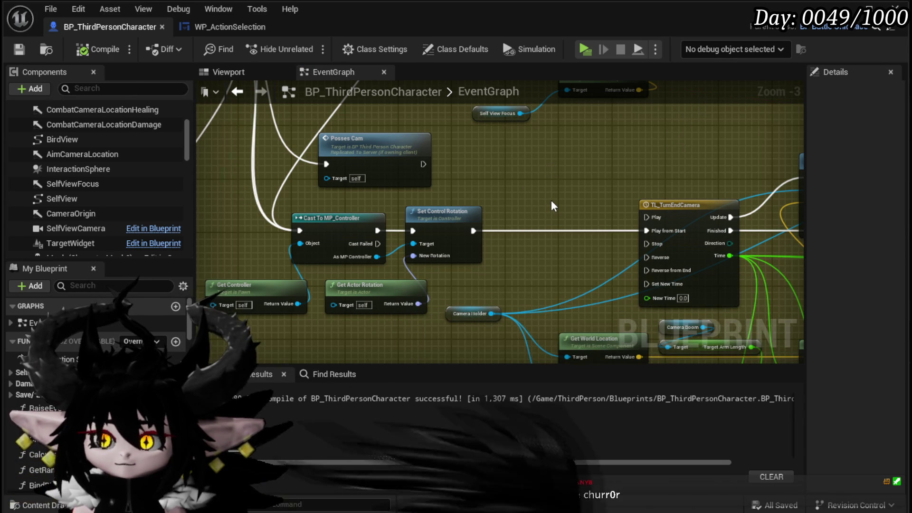
pyautogui.scroll(-2, 551, 201)
pyautogui.moveTo(551, 200); pyautogui.dragTo(637, 290)
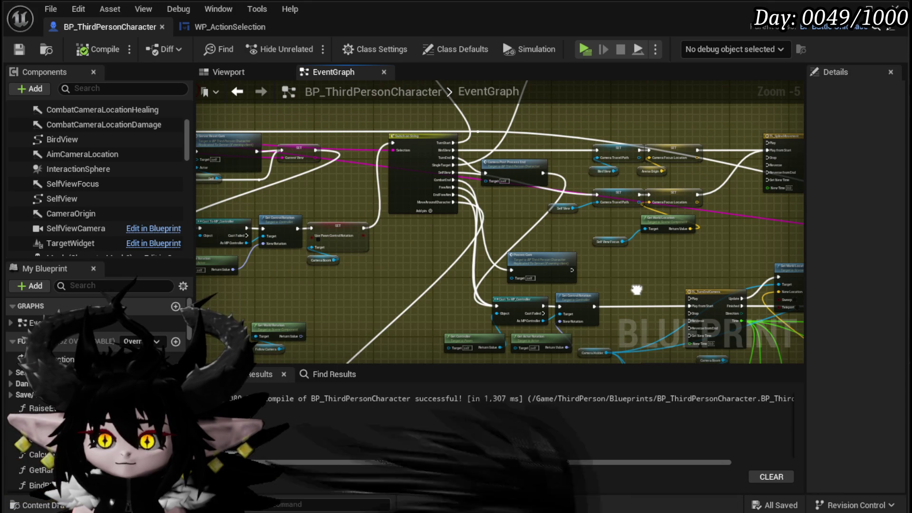
pyautogui.moveTo(636, 289); pyautogui.dragTo(693, 288)
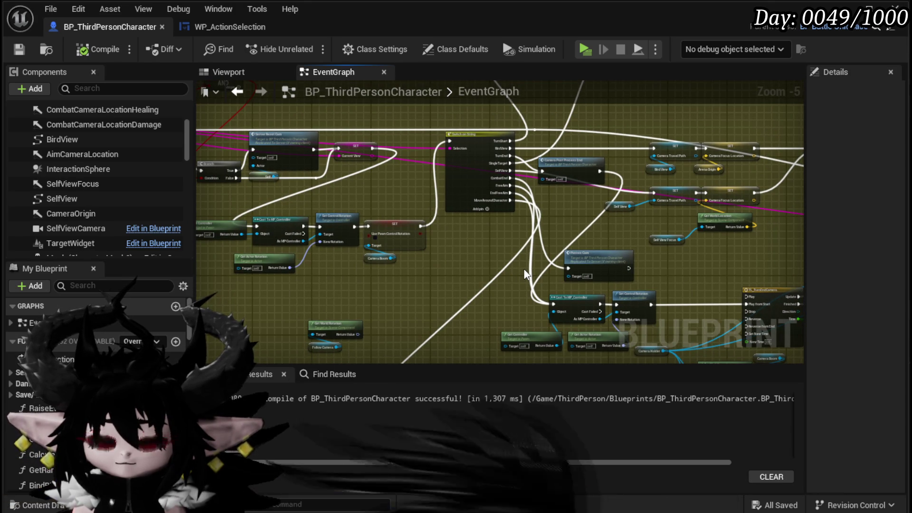
pyautogui.scroll(2, 412, 256)
pyautogui.moveTo(412, 255)
pyautogui.mouseDown()
pyautogui.moveTo(621, 255)
pyautogui.moveTo(442, 282)
pyautogui.moveTo(483, 282)
pyautogui.mouseUp()
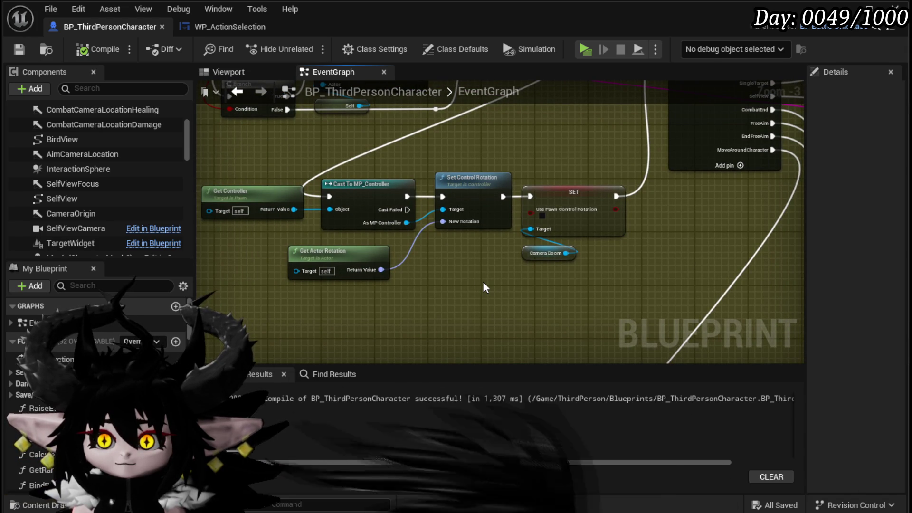
# Select the TL_TurnEndCamera timeline and inspect its Set location and rotation chain.
pyautogui.scroll(-2, 483, 281)
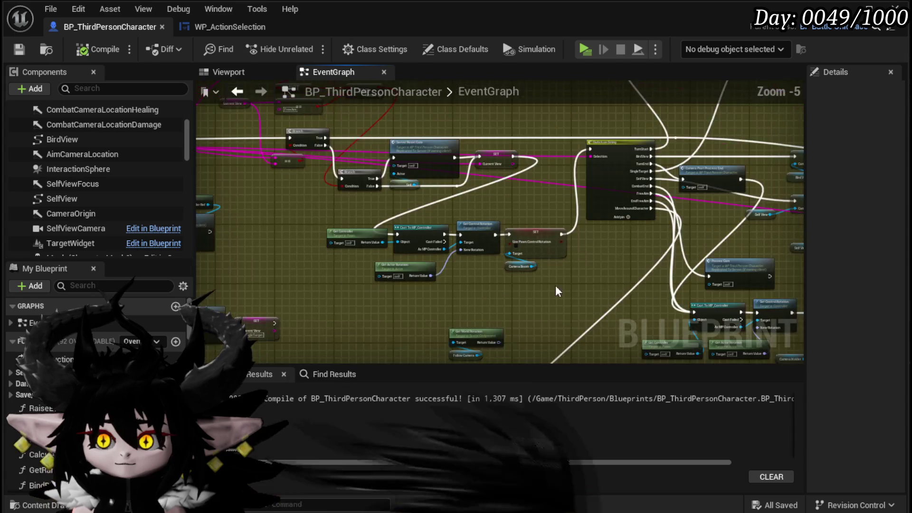
pyautogui.moveTo(578, 185); pyautogui.dragTo(333, 147)
pyautogui.scroll(2, 332, 148)
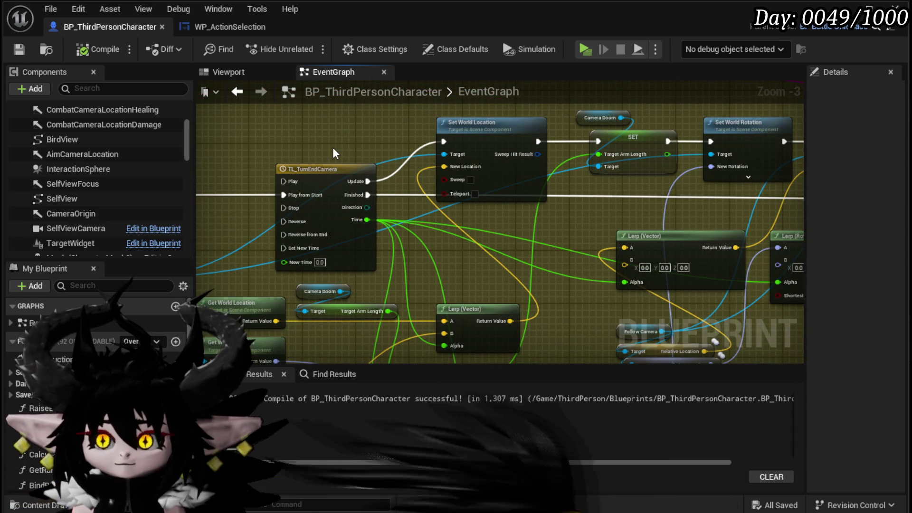
pyautogui.scroll(-1, 333, 148)
pyautogui.moveTo(333, 147)
pyautogui.mouseDown()
pyautogui.moveTo(525, 163)
pyautogui.moveTo(661, 351)
pyautogui.moveTo(617, 285)
pyautogui.moveTo(673, 350)
pyautogui.moveTo(666, 219)
pyautogui.mouseUp()
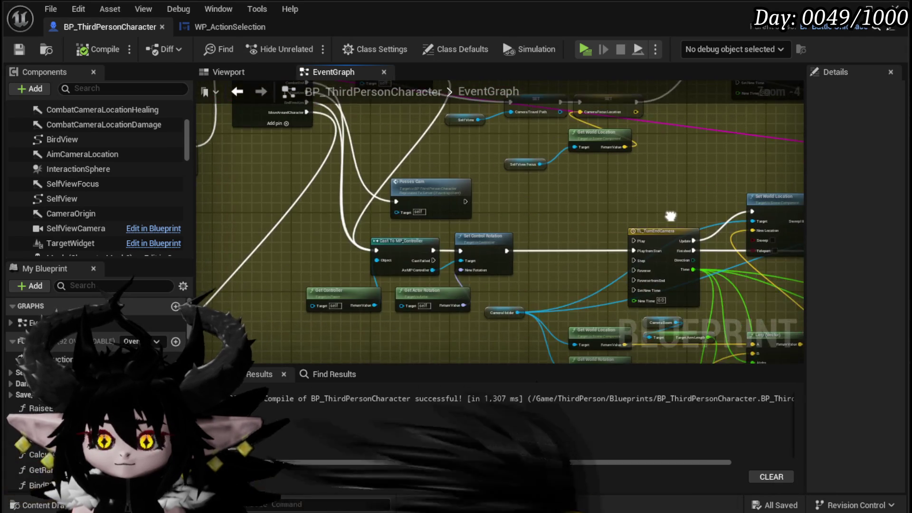
pyautogui.moveTo(338, 271); pyautogui.dragTo(233, 192)
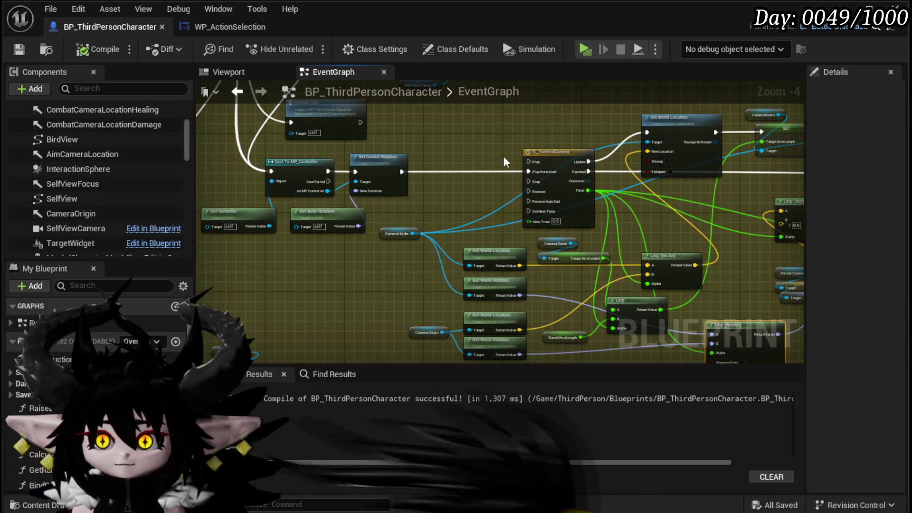
pyautogui.click(526, 188)
pyautogui.moveTo(500, 137); pyautogui.dragTo(387, 152)
pyautogui.moveTo(493, 163)
pyautogui.mouseDown()
pyautogui.moveTo(493, 200)
pyautogui.moveTo(295, 207)
pyautogui.mouseUp()
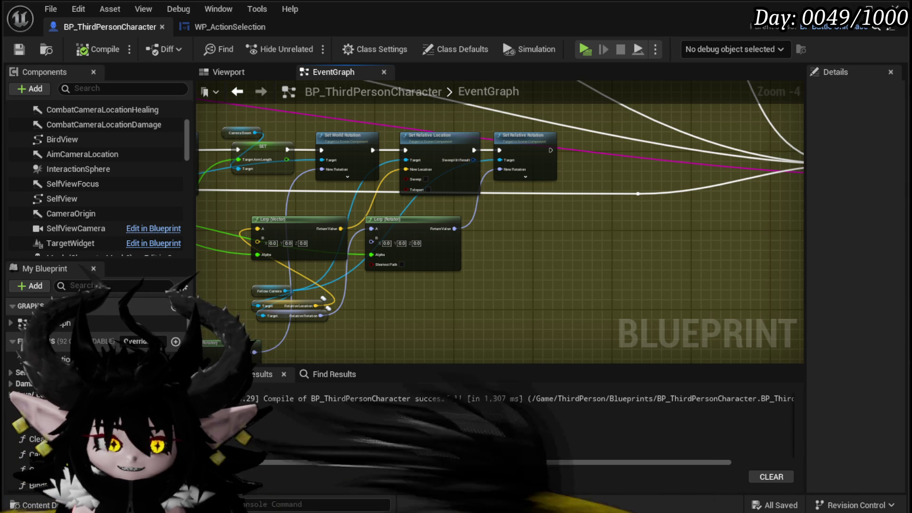
# Pan the graph to the TL_TurnEndCamera timeline with its Set and Lerp nodes.
pyautogui.scroll(-1, 437, 281)
pyautogui.scroll(3, 480, 295)
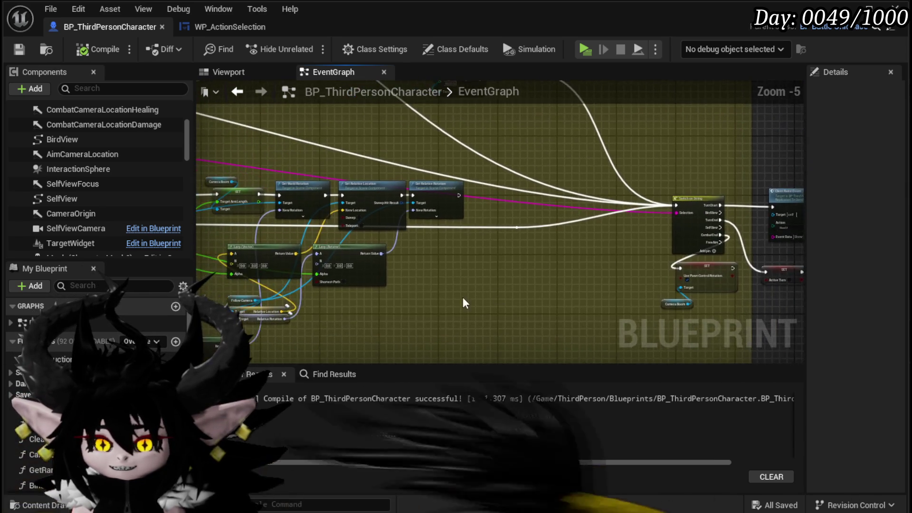
pyautogui.moveTo(505, 236); pyautogui.dragTo(514, 342)
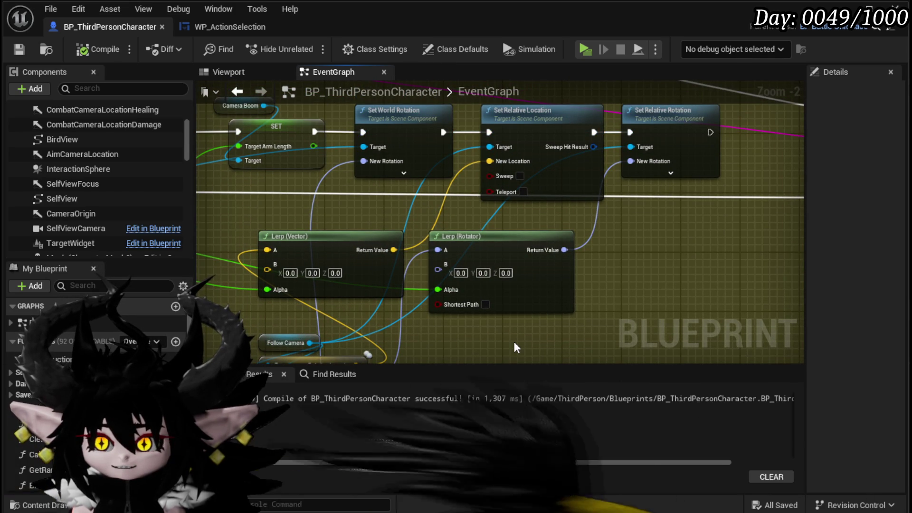
pyautogui.scroll(-2, 514, 341)
pyautogui.moveTo(514, 341)
pyautogui.mouseDown()
pyautogui.moveTo(653, 271)
pyautogui.moveTo(595, 219)
pyautogui.moveTo(538, 293)
pyautogui.moveTo(564, 301)
pyautogui.moveTo(453, 292)
pyautogui.mouseUp()
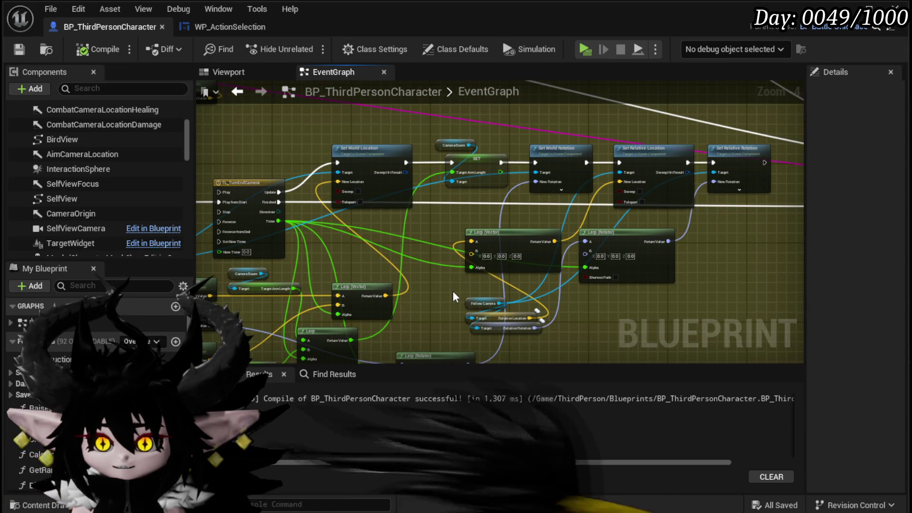
pyautogui.moveTo(452, 291); pyautogui.dragTo(566, 278)
pyautogui.scroll(1, 413, 273)
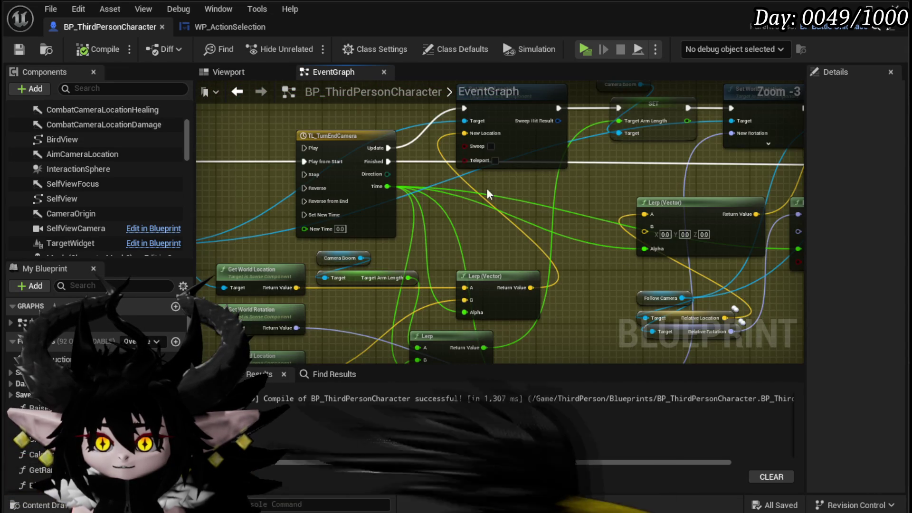
# Box-select the Set World Location through Set Relative Rotation node chain.
pyautogui.click(523, 149)
pyautogui.moveTo(412, 205)
pyautogui.mouseDown()
pyautogui.moveTo(603, 225)
pyautogui.moveTo(549, 222)
pyautogui.mouseUp()
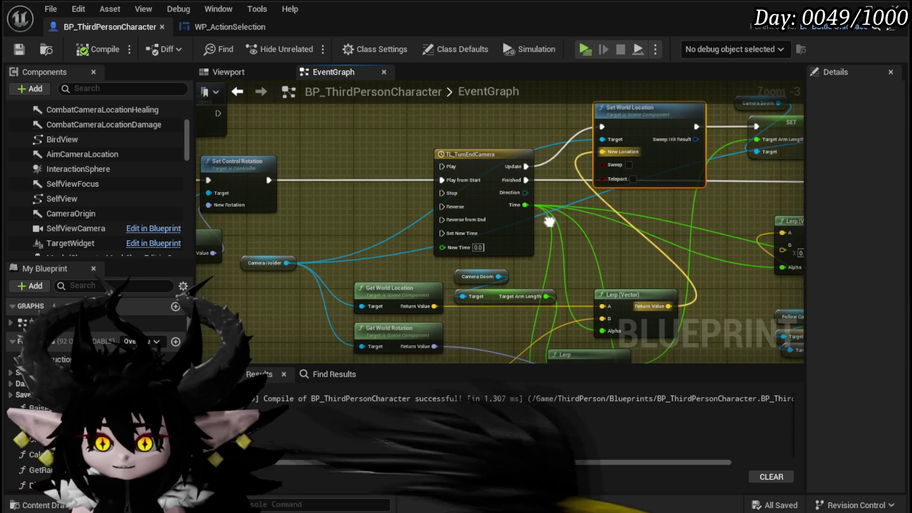
pyautogui.moveTo(362, 304); pyautogui.dragTo(362, 304)
pyautogui.moveTo(657, 144); pyautogui.dragTo(420, 190)
pyautogui.moveTo(362, 116)
pyautogui.mouseDown()
pyautogui.moveTo(600, 204)
pyautogui.moveTo(663, 209)
pyautogui.mouseUp()
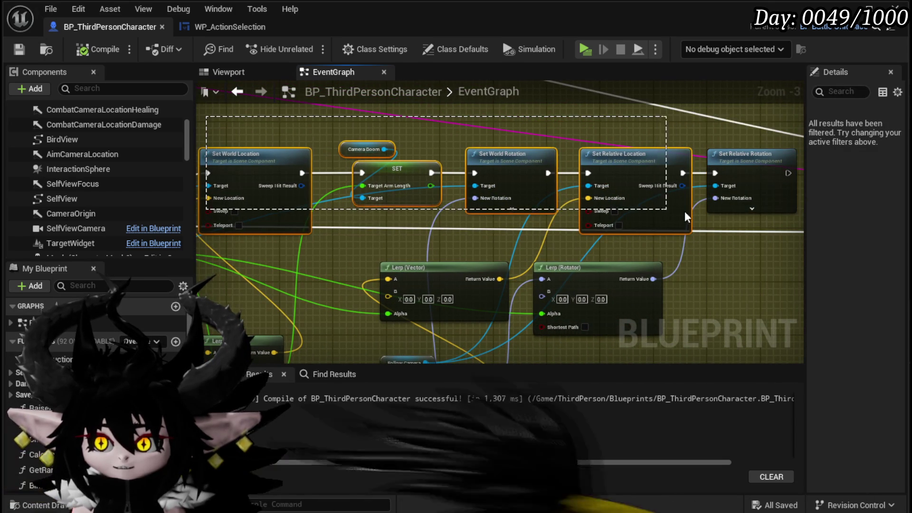
pyautogui.moveTo(561, 291); pyautogui.dragTo(629, 218)
pyautogui.moveTo(484, 317)
pyautogui.mouseDown()
pyautogui.moveTo(568, 253)
pyautogui.moveTo(464, 261)
pyautogui.moveTo(466, 309)
pyautogui.moveTo(499, 309)
pyautogui.moveTo(583, 228)
pyautogui.moveTo(603, 237)
pyautogui.moveTo(672, 230)
pyautogui.moveTo(717, 298)
pyautogui.moveTo(698, 312)
pyautogui.moveTo(708, 359)
pyautogui.moveTo(432, 259)
pyautogui.mouseUp()
pyautogui.scroll(-1, 708, 359)
pyautogui.moveTo(348, 151)
pyautogui.mouseDown()
pyautogui.moveTo(744, 208)
pyautogui.moveTo(601, 234)
pyautogui.moveTo(405, 234)
pyautogui.moveTo(495, 255)
pyautogui.mouseUp()
pyautogui.scroll(-2, 584, 236)
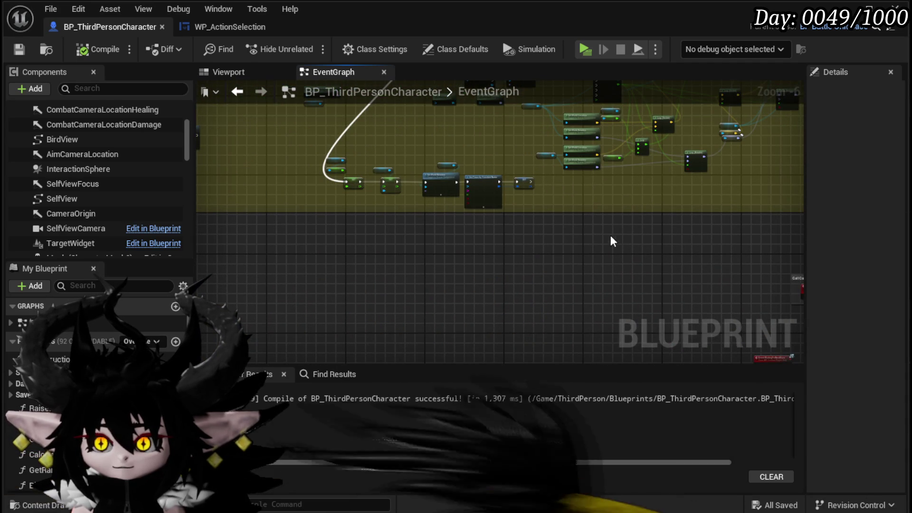
# Paste a copy of the Set node chain and move it into the comment box.
pyautogui.hotkey('ctrl', 'v')
pyautogui.moveTo(582, 240)
pyautogui.mouseDown()
pyautogui.moveTo(429, 301)
pyautogui.moveTo(692, 244)
pyautogui.moveTo(708, 211)
pyautogui.moveTo(632, 216)
pyautogui.mouseUp()
pyautogui.scroll(3, 632, 216)
pyautogui.moveTo(465, 202); pyautogui.dragTo(732, 249)
pyautogui.moveTo(366, 209)
pyautogui.mouseDown()
pyautogui.moveTo(594, 230)
pyautogui.moveTo(452, 204)
pyautogui.moveTo(491, 296)
pyautogui.moveTo(583, 271)
pyautogui.moveTo(639, 228)
pyautogui.moveTo(900, 266)
pyautogui.mouseUp()
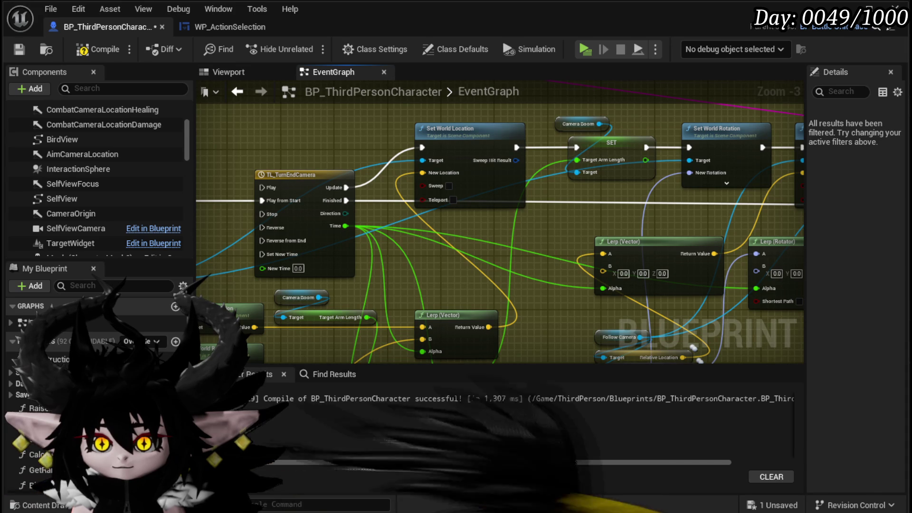
pyautogui.moveTo(411, 245)
pyautogui.mouseDown()
pyautogui.moveTo(522, 232)
pyautogui.moveTo(467, 233)
pyautogui.mouseUp()
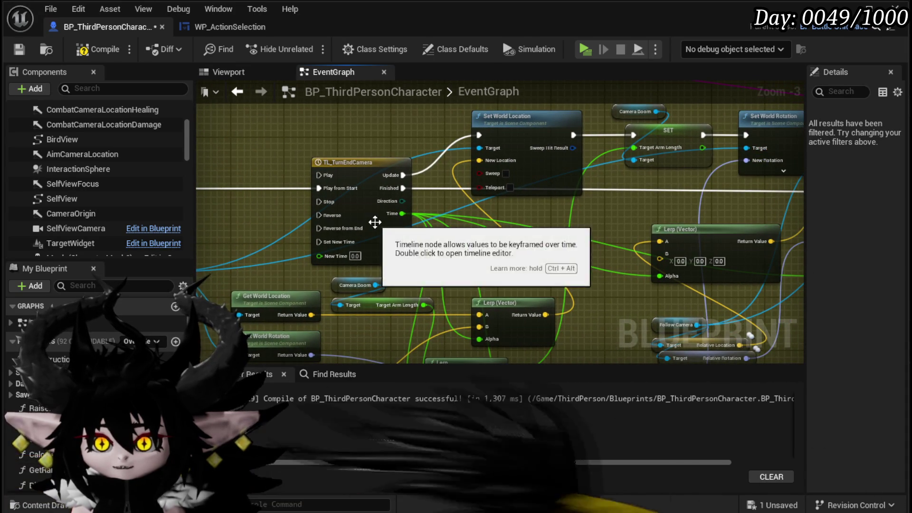
# Check the 0.70-second TL_TurnEndCamera curve, then compile and save BP_ThirdPersonCharacter.
pyautogui.doubleClick(375, 221)
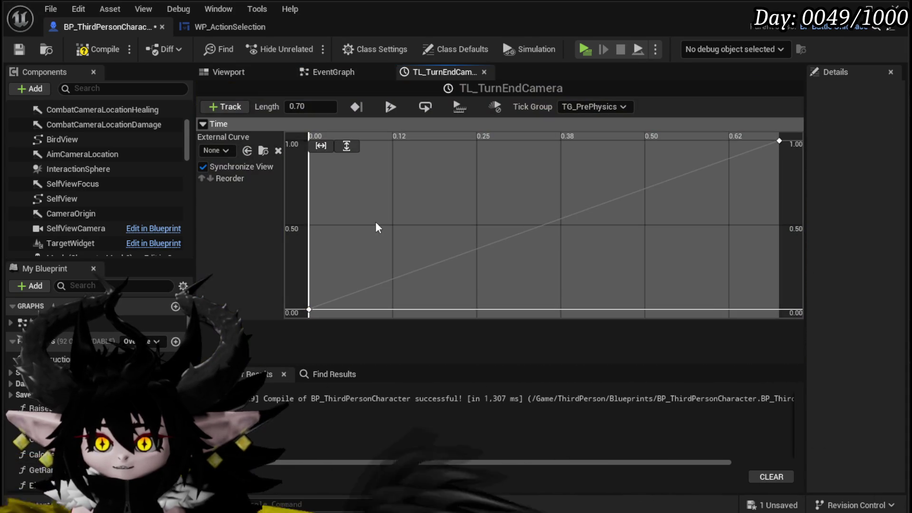
pyautogui.click(92, 51)
pyautogui.click(18, 49)
# Return to the EventGraph and pan over the Set, Lerp and Camera Origin nodes.
pyautogui.click(484, 72)
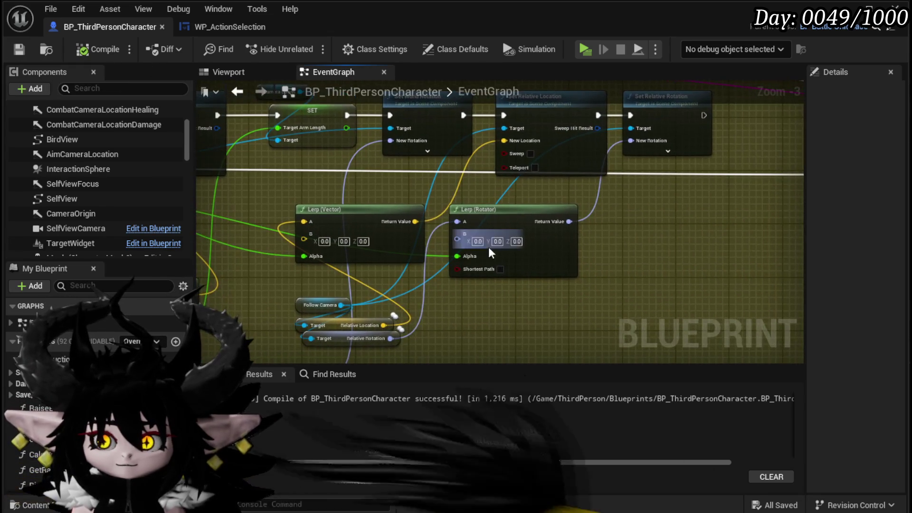
pyautogui.moveTo(656, 232)
pyautogui.mouseDown()
pyautogui.moveTo(558, 255)
pyautogui.moveTo(742, 300)
pyautogui.moveTo(637, 156)
pyautogui.mouseUp()
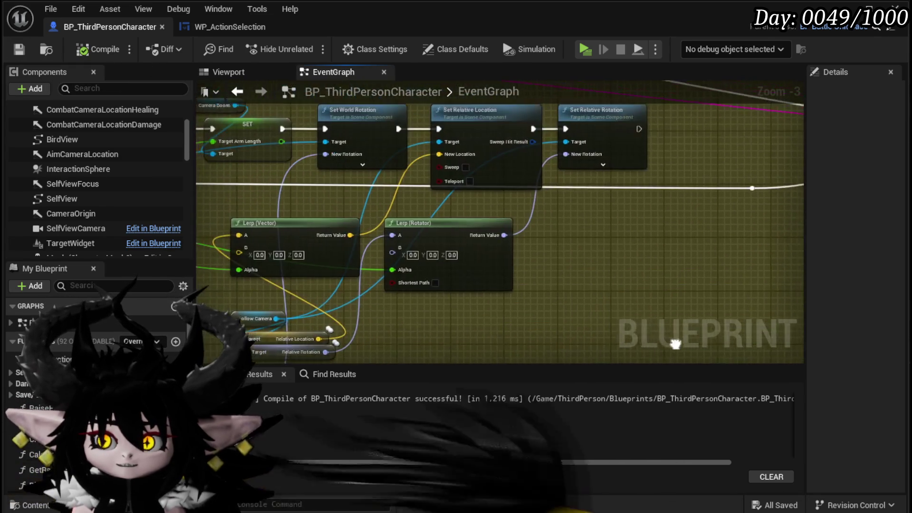
pyautogui.moveTo(366, 226)
pyautogui.mouseDown()
pyautogui.moveTo(482, 181)
pyautogui.moveTo(423, 189)
pyautogui.moveTo(526, 281)
pyautogui.moveTo(472, 124)
pyautogui.moveTo(700, 360)
pyautogui.mouseUp()
pyautogui.moveTo(366, 219)
pyautogui.mouseDown()
pyautogui.moveTo(376, 178)
pyautogui.moveTo(418, 209)
pyautogui.moveTo(446, 198)
pyautogui.moveTo(420, 282)
pyautogui.moveTo(415, 256)
pyautogui.moveTo(423, 318)
pyautogui.mouseUp()
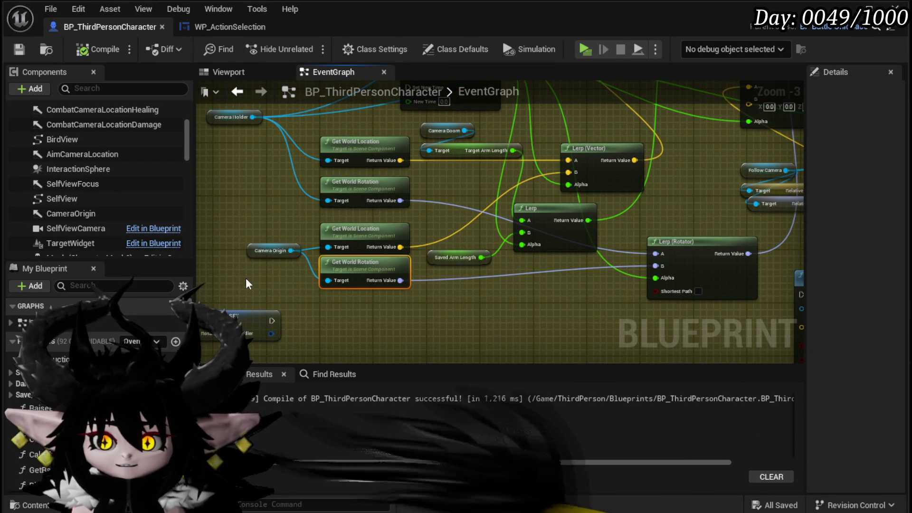
# Paste Camera Origin rotation getters and feed them into the copied Set World Rotation.
pyautogui.click(469, 267)
pyautogui.scroll(-1, 469, 267)
pyautogui.moveTo(468, 267); pyautogui.dragTo(227, 249)
pyautogui.scroll(3, 533, 205)
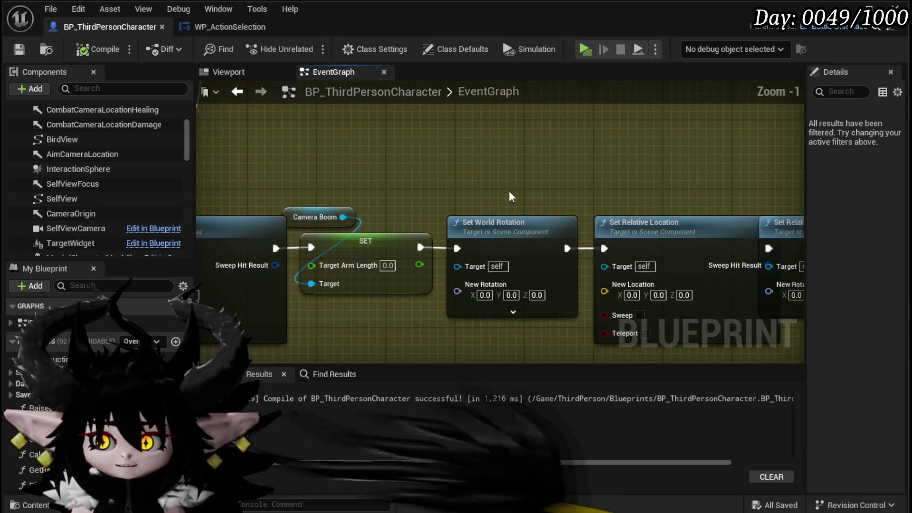
pyautogui.hotkey('ctrl', 'v')
pyautogui.moveTo(564, 196)
pyautogui.mouseDown()
pyautogui.moveTo(578, 206)
pyautogui.moveTo(457, 291)
pyautogui.mouseUp()
pyautogui.scroll(-3, 665, 270)
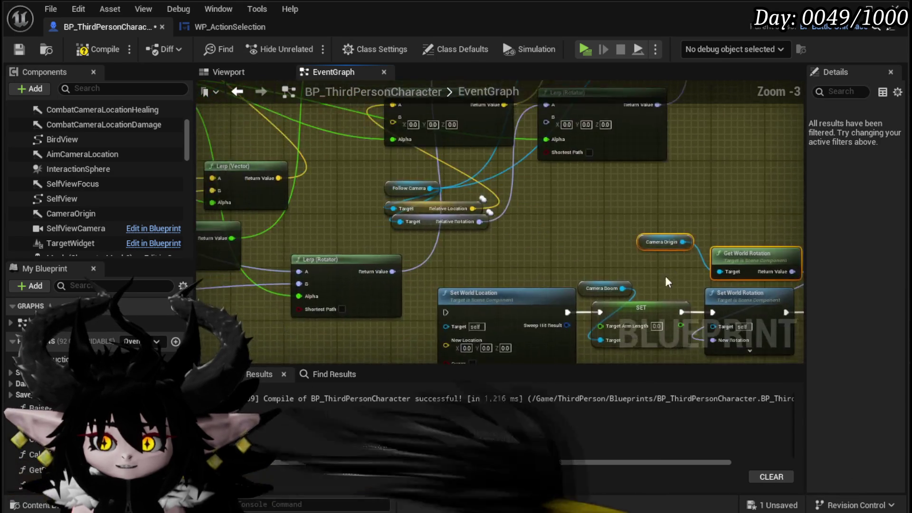
pyautogui.moveTo(386, 331); pyautogui.dragTo(508, 204)
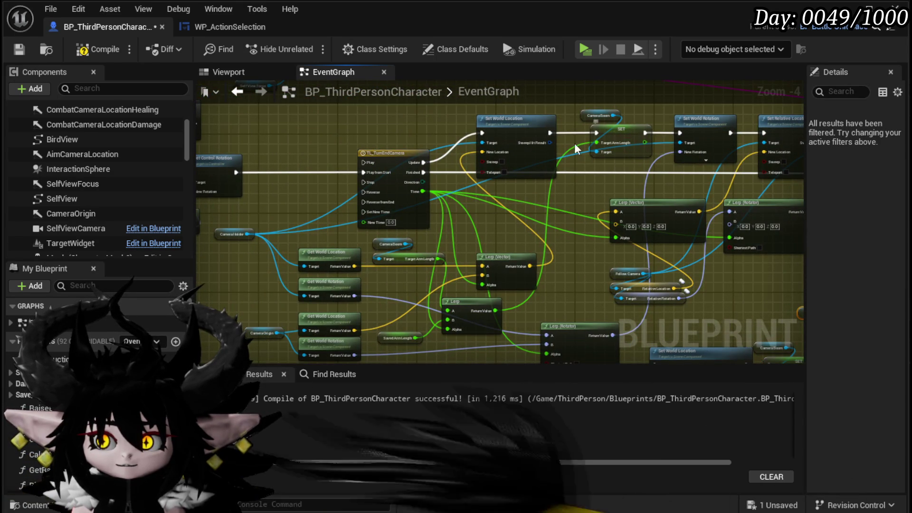
# Add a SavedArmLength getter and wire it into the arm length setter.
pyautogui.click(399, 339)
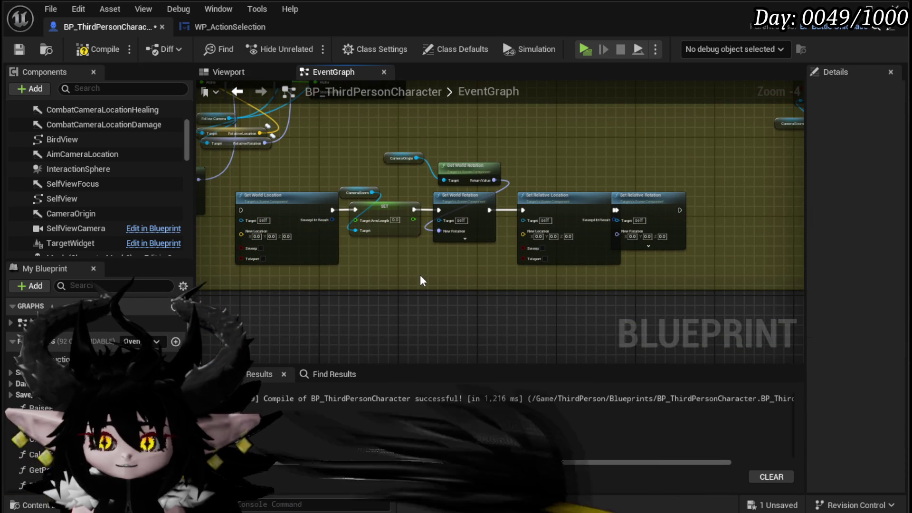
pyautogui.hotkey('ctrl', 'v')
pyautogui.moveTo(396, 262); pyautogui.dragTo(356, 219)
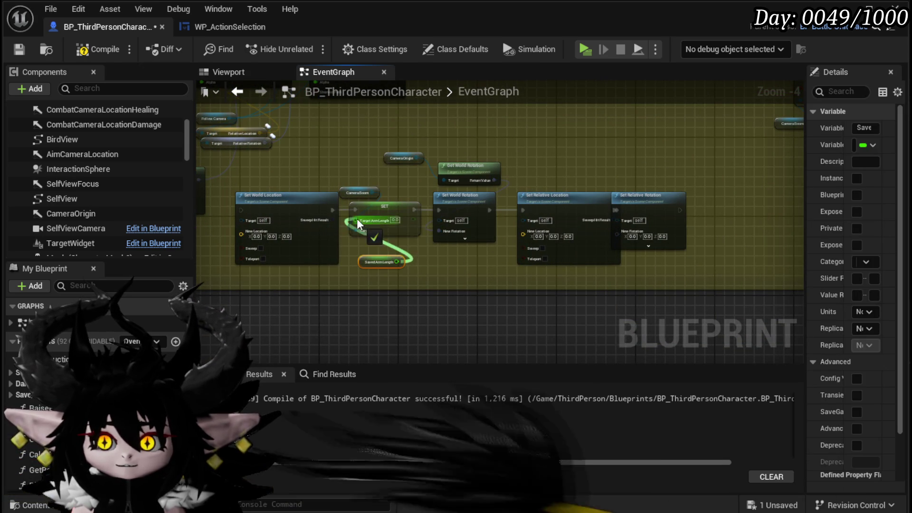
pyautogui.moveTo(373, 351); pyautogui.dragTo(700, 358)
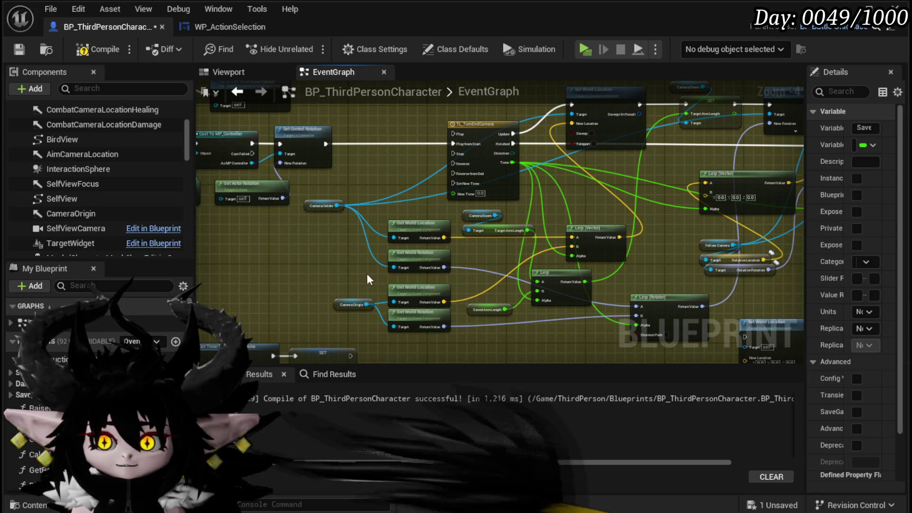
# Feed CameraOrigin's world location into New Location and move its getters underneath.
pyautogui.moveTo(573, 320); pyautogui.dragTo(345, 281)
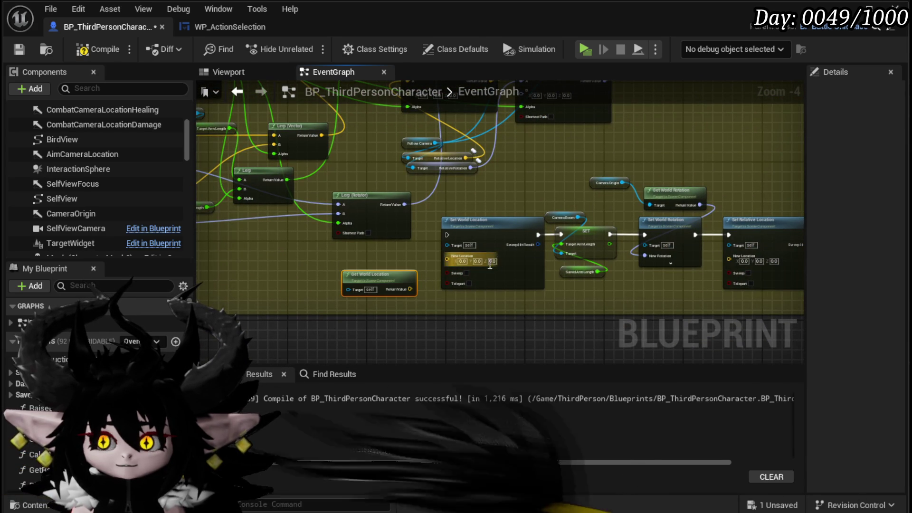
pyautogui.moveTo(412, 292)
pyautogui.mouseDown()
pyautogui.moveTo(446, 268)
pyautogui.moveTo(447, 257)
pyautogui.mouseUp()
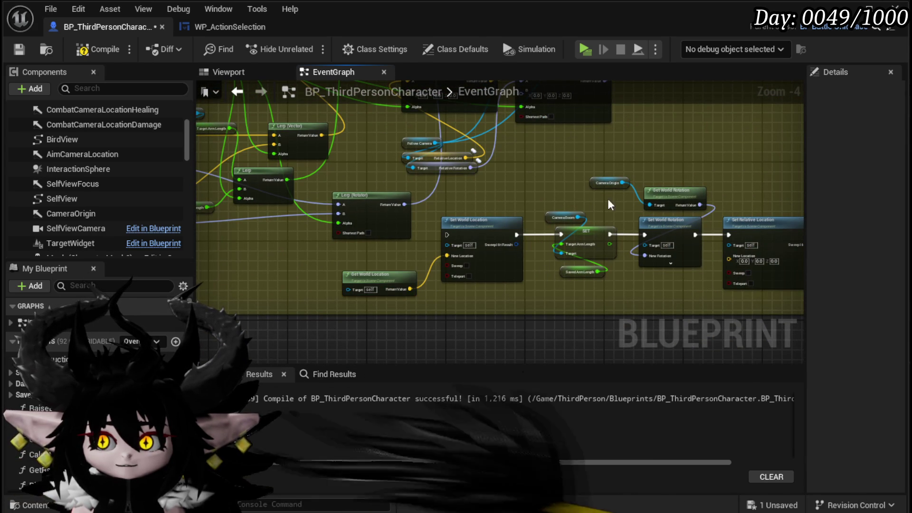
pyautogui.moveTo(677, 194)
pyautogui.mouseDown()
pyautogui.moveTo(565, 292)
pyautogui.moveTo(380, 312)
pyautogui.mouseUp()
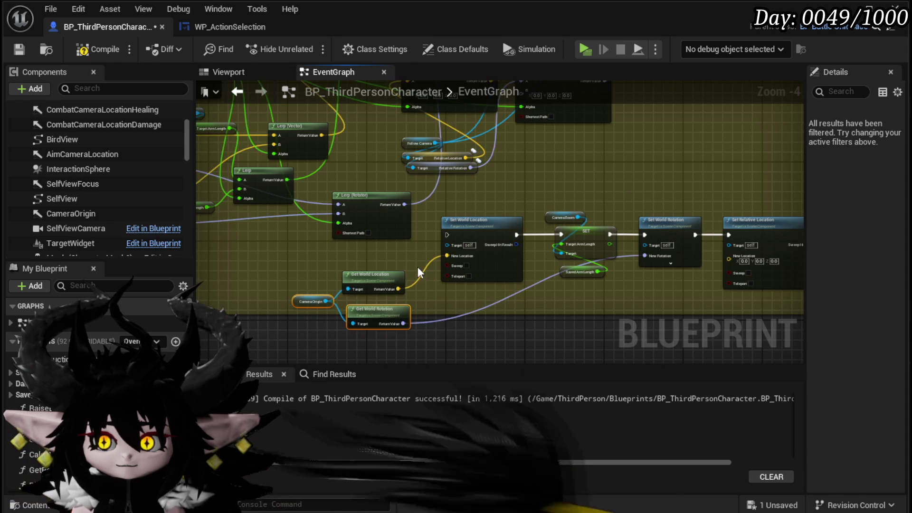
pyautogui.moveTo(417, 272); pyautogui.dragTo(369, 270)
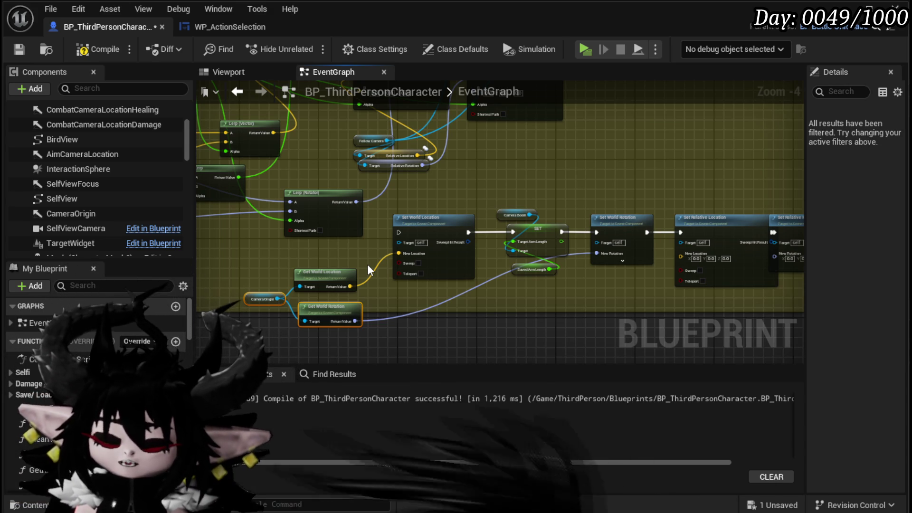
# Bring up the graph action menu in empty space beside Set World Location.
pyautogui.moveTo(595, 149)
pyautogui.mouseDown()
pyautogui.moveTo(418, 223)
pyautogui.moveTo(407, 264)
pyautogui.moveTo(382, 257)
pyautogui.mouseUp()
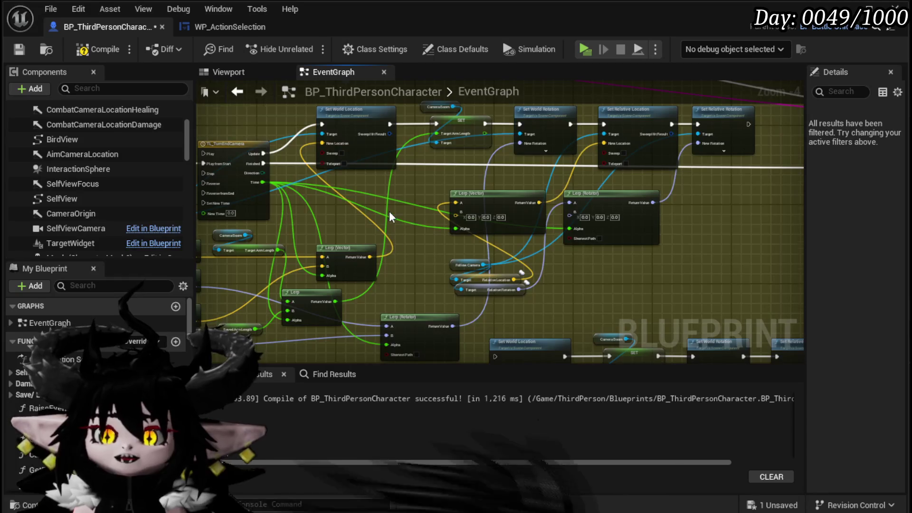
pyautogui.scroll(1, 389, 216)
pyautogui.moveTo(374, 206)
pyautogui.mouseDown()
pyautogui.moveTo(381, 173)
pyautogui.moveTo(361, 198)
pyautogui.moveTo(377, 169)
pyautogui.mouseUp()
pyautogui.rightClick(378, 170)
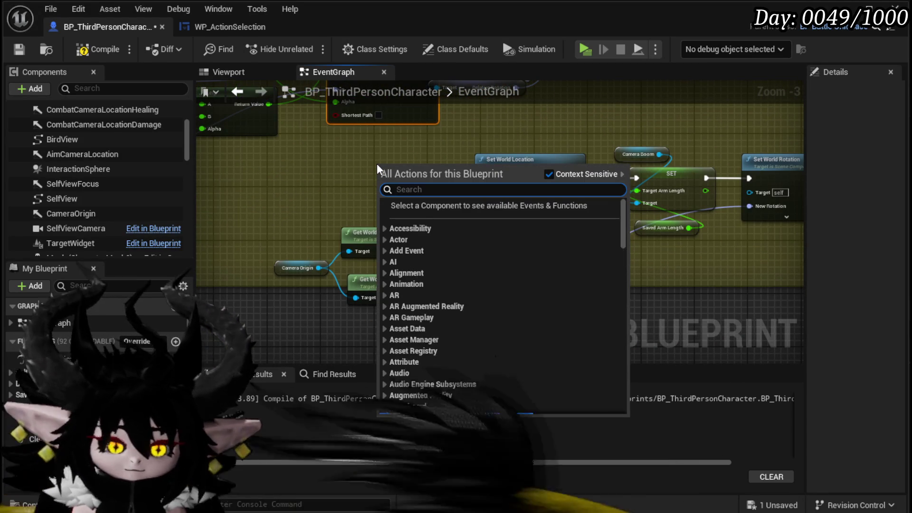
# Create a custom event renamed CameraTest and connect its exec to the copied Set World Location.
pyautogui.write('custom e')
pyautogui.press('Escape')
pyautogui.write('ResetCamel')
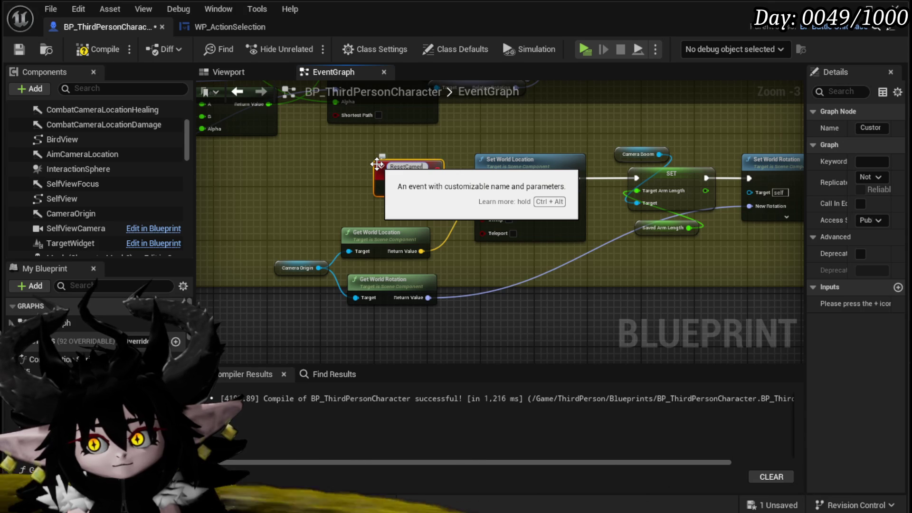
pyautogui.hotkey('ctrl', 'z')
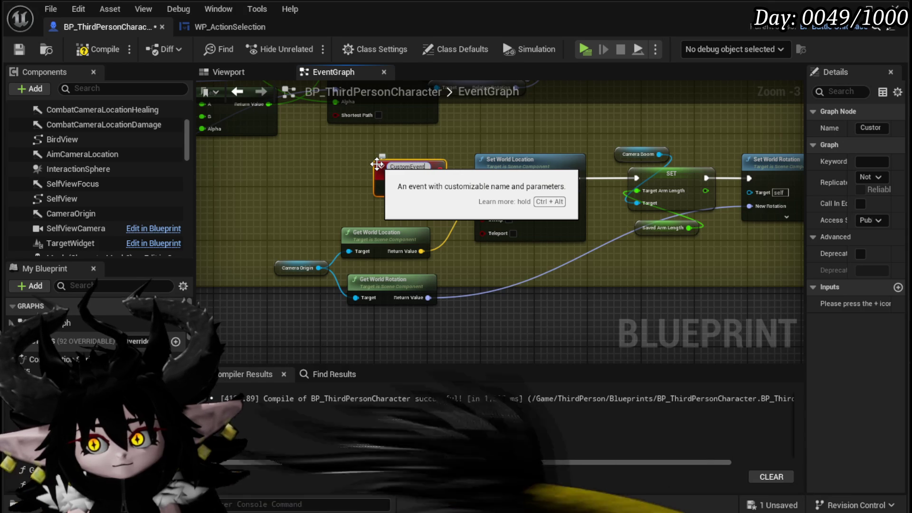
pyautogui.hotkey('ctrl', 'a')
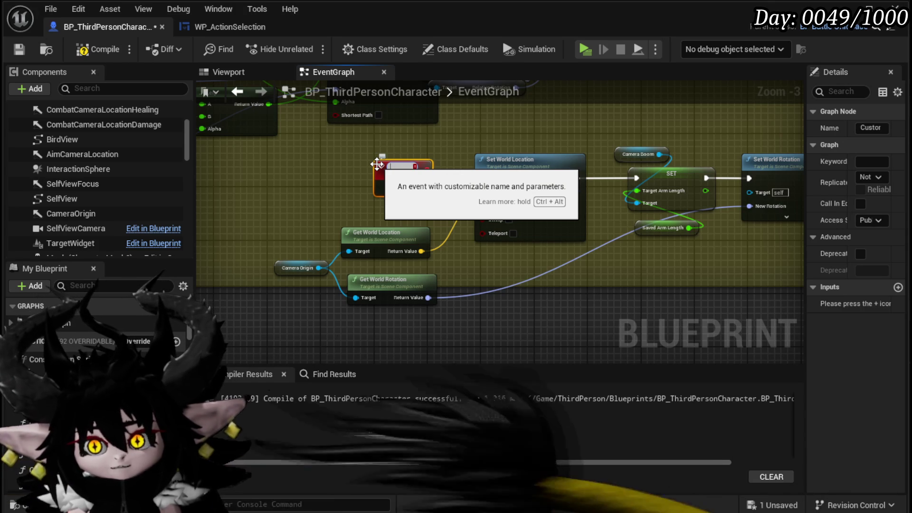
pyautogui.write('CameraTest')
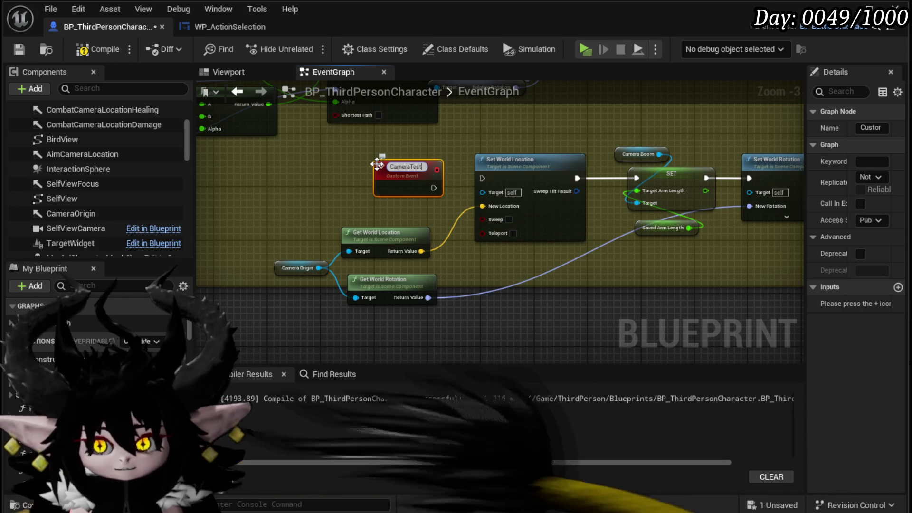
pyautogui.moveTo(423, 184); pyautogui.dragTo(485, 182)
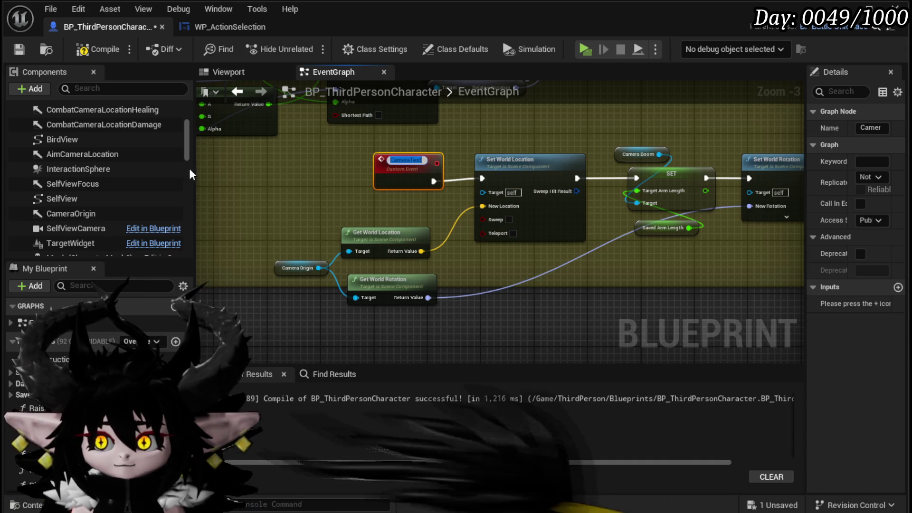
pyautogui.click(321, 170)
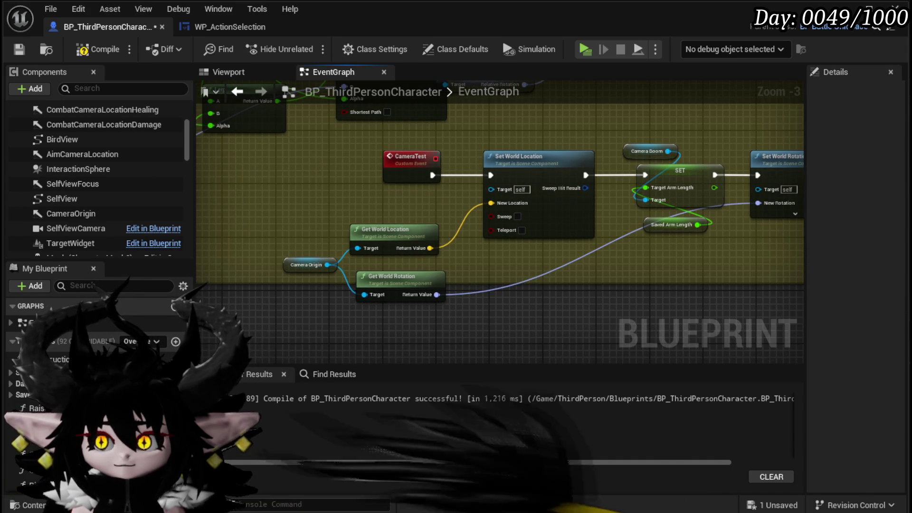
# Select the Cast To MP_Controller, Set Control Rotation, Get Controller and Get Actor Rotation nodes.
pyautogui.moveTo(657, 128); pyautogui.dragTo(433, 151)
pyautogui.scroll(-4, 544, 149)
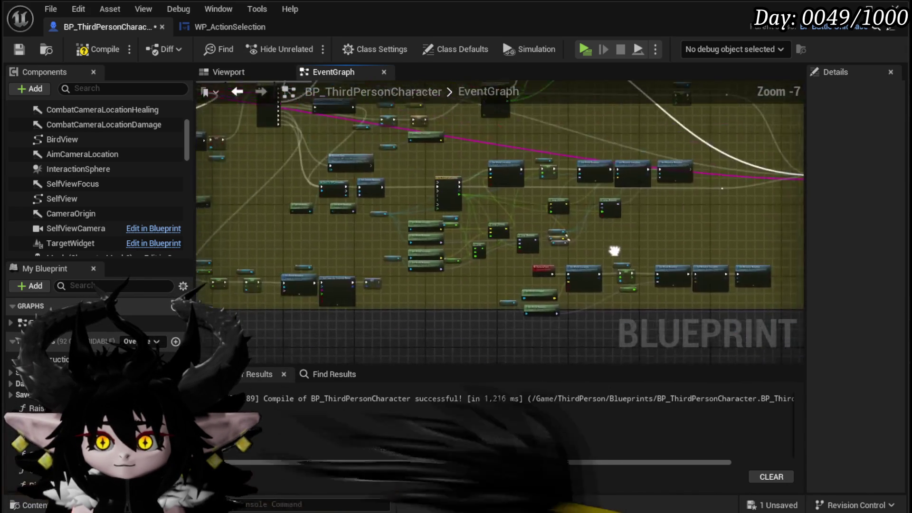
pyautogui.scroll(3, 606, 246)
pyautogui.moveTo(314, 190); pyautogui.dragTo(495, 205)
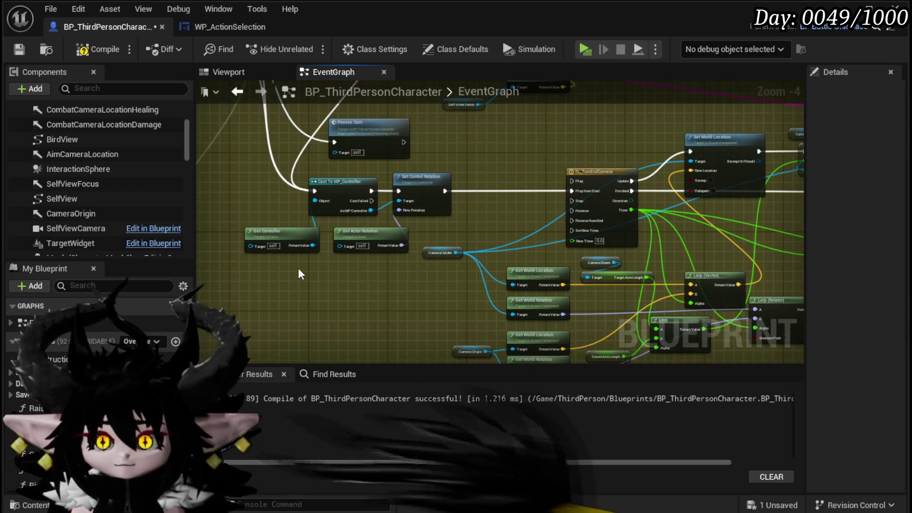
pyautogui.moveTo(402, 195)
pyautogui.mouseDown()
pyautogui.moveTo(456, 191)
pyautogui.moveTo(502, 315)
pyautogui.moveTo(517, 204)
pyautogui.mouseUp()
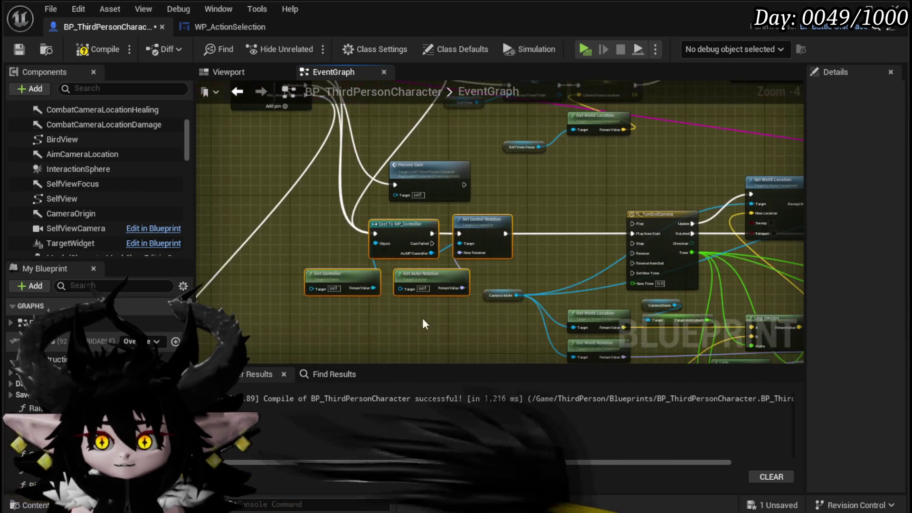
# Paste the controller rotation nodes beneath the CameraTest chain and compile.
pyautogui.moveTo(491, 245)
pyautogui.mouseDown()
pyautogui.moveTo(418, 128)
pyautogui.moveTo(382, 287)
pyautogui.mouseUp()
pyautogui.hotkey('ctrl', 'v')
pyautogui.moveTo(442, 285); pyautogui.dragTo(410, 260)
pyautogui.click(591, 305)
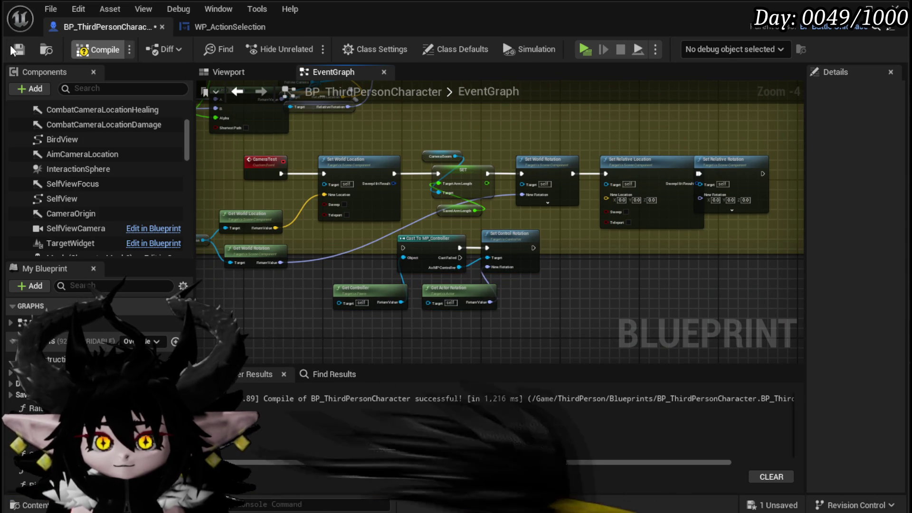
pyautogui.click(14, 50)
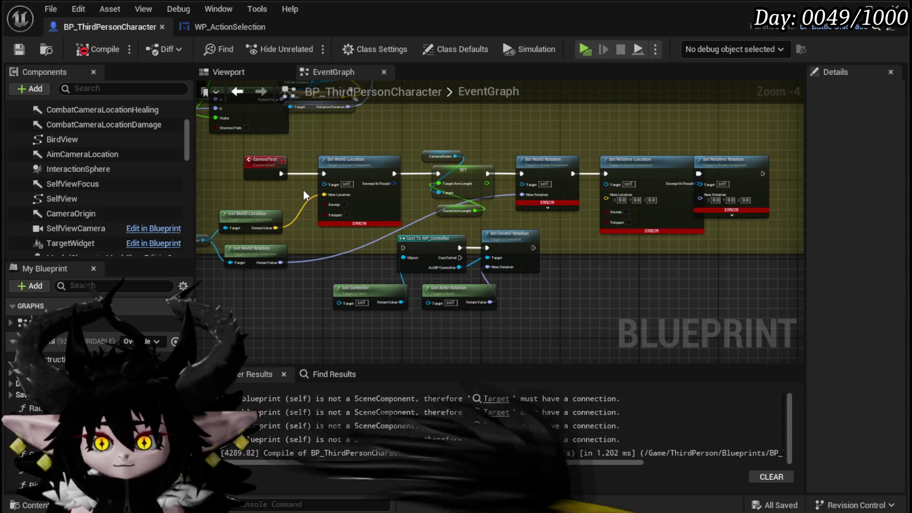
# Place a Follow Camera getter by the new chain as Set Relative Rotation's Target.
pyautogui.scroll(5, 304, 194)
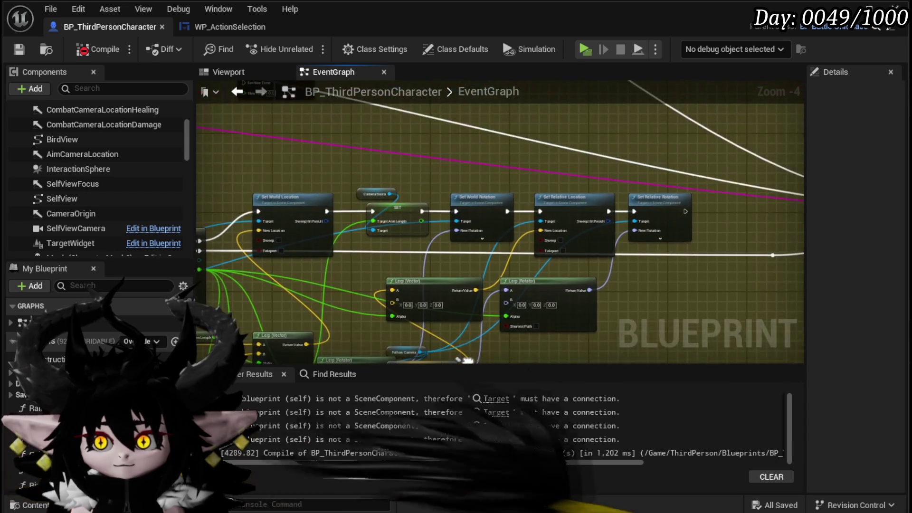
pyautogui.moveTo(356, 274)
pyautogui.mouseDown()
pyautogui.moveTo(404, 257)
pyautogui.moveTo(428, 230)
pyautogui.mouseUp()
pyautogui.moveTo(475, 309)
pyautogui.mouseDown()
pyautogui.moveTo(476, 294)
pyautogui.moveTo(508, 287)
pyautogui.moveTo(494, 256)
pyautogui.moveTo(456, 221)
pyautogui.mouseUp()
pyautogui.hotkey('ctrl', 'z')
pyautogui.moveTo(339, 212)
pyautogui.mouseDown()
pyautogui.moveTo(428, 271)
pyautogui.moveTo(388, 241)
pyautogui.mouseUp()
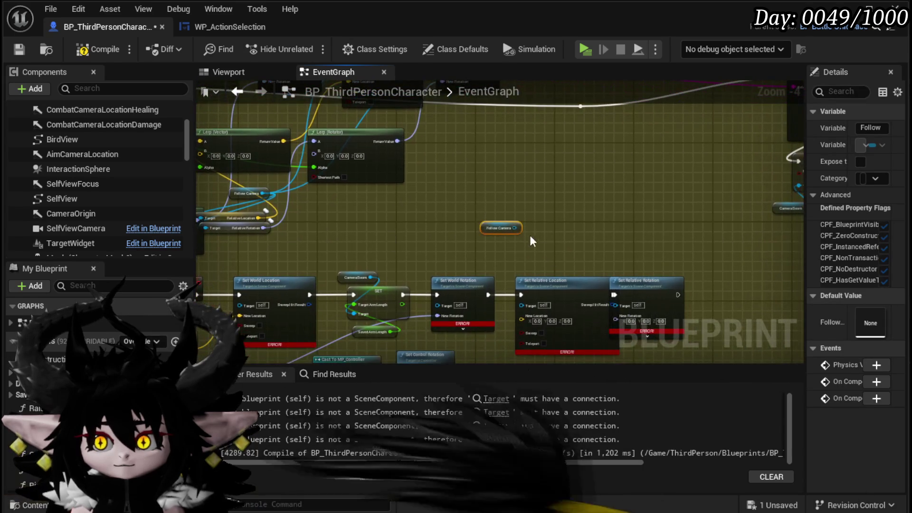
pyautogui.moveTo(515, 228)
pyautogui.mouseDown()
pyautogui.moveTo(530, 311)
pyautogui.moveTo(528, 250)
pyautogui.moveTo(616, 308)
pyautogui.moveTo(674, 300)
pyautogui.mouseUp()
# Paste a CameraHolder getter and wire it to Set World Location and Set World Rotation Targets.
pyautogui.moveTo(265, 214)
pyautogui.mouseDown()
pyautogui.moveTo(475, 314)
pyautogui.moveTo(539, 333)
pyautogui.moveTo(532, 327)
pyautogui.moveTo(543, 310)
pyautogui.moveTo(690, 276)
pyautogui.mouseUp()
pyautogui.moveTo(265, 308)
pyautogui.mouseDown()
pyautogui.moveTo(245, 268)
pyautogui.moveTo(241, 335)
pyautogui.mouseUp()
pyautogui.click(242, 247)
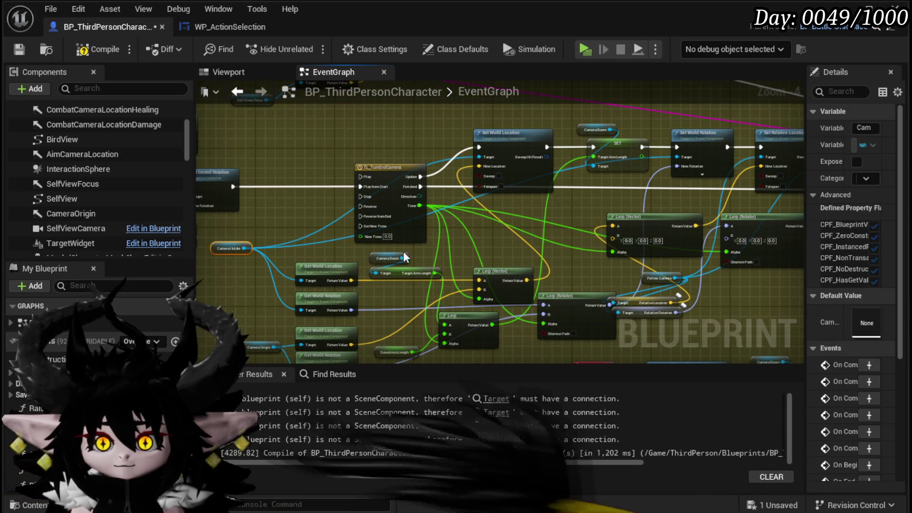
pyautogui.moveTo(869, 356); pyautogui.dragTo(548, 270)
pyautogui.click(414, 253)
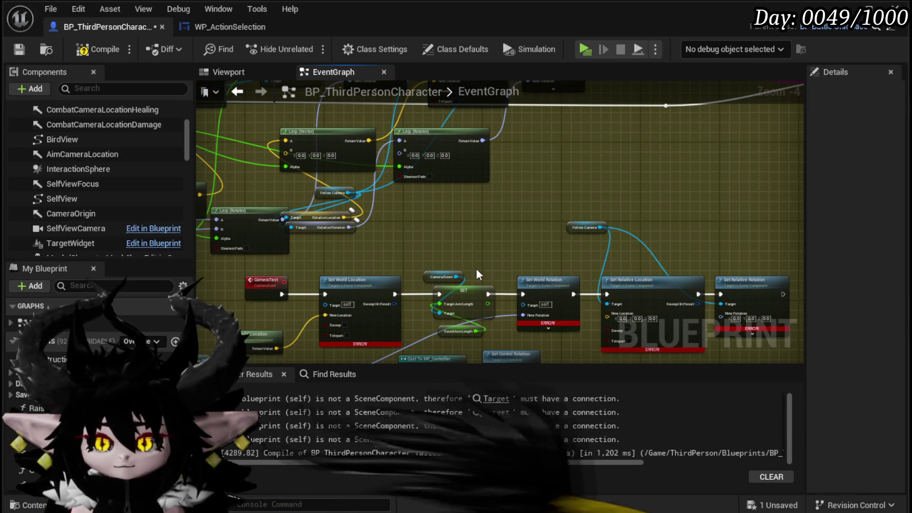
pyautogui.hotkey('ctrl', 'v')
pyautogui.moveTo(446, 237); pyautogui.dragTo(334, 309)
pyautogui.moveTo(446, 237)
pyautogui.mouseDown()
pyautogui.moveTo(527, 363)
pyautogui.moveTo(535, 308)
pyautogui.moveTo(467, 262)
pyautogui.moveTo(524, 304)
pyautogui.mouseUp()
pyautogui.moveTo(446, 233); pyautogui.dragTo(523, 304)
# Compile and save BP_ThirdPersonCharacter.
pyautogui.click(102, 50)
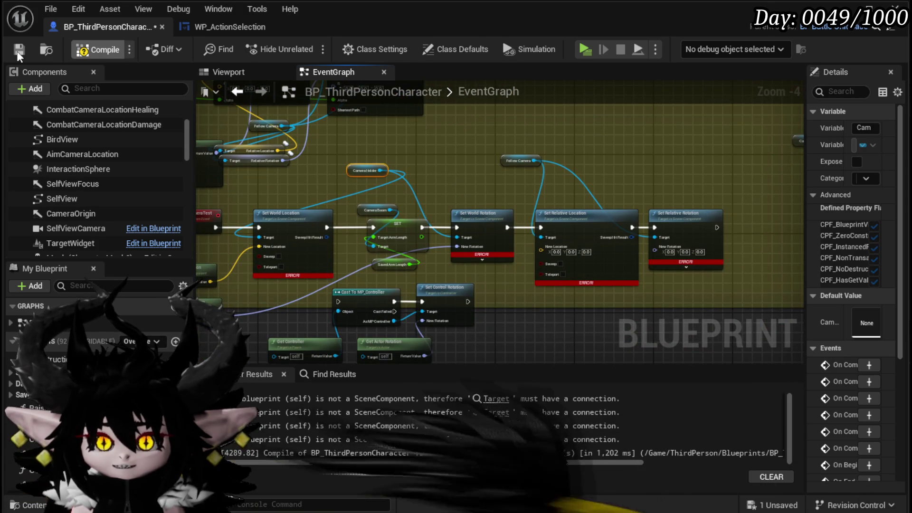
pyautogui.click(19, 51)
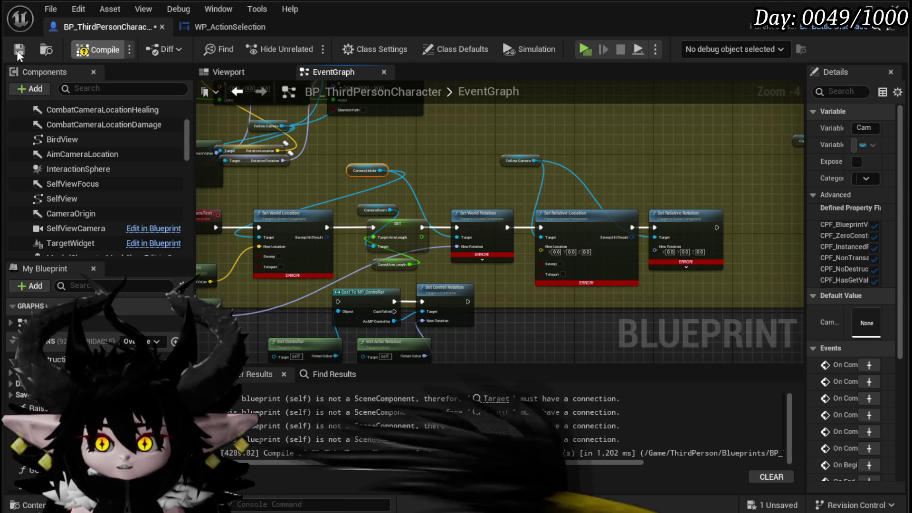
pyautogui.moveTo(463, 177); pyautogui.dragTo(551, 175)
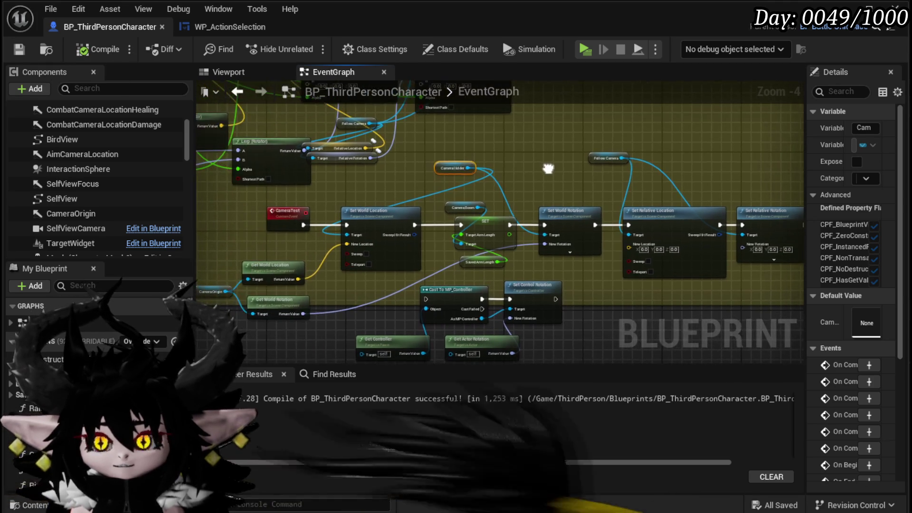
# Select the Switch on String node and widen the Details panel to read its camera mode names.
pyautogui.moveTo(262, 202)
pyautogui.mouseDown()
pyautogui.moveTo(349, 232)
pyautogui.moveTo(401, 266)
pyautogui.mouseUp()
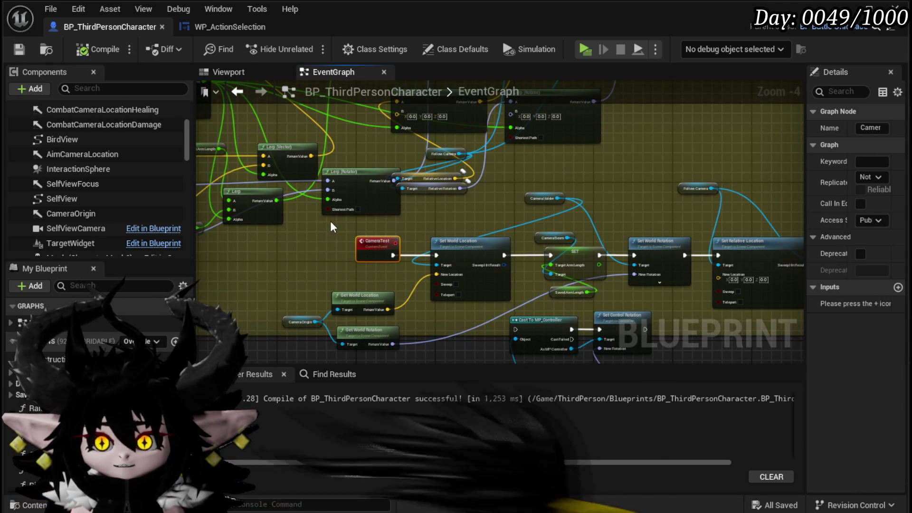
pyautogui.moveTo(309, 263); pyautogui.dragTo(561, 356)
pyautogui.moveTo(339, 204)
pyautogui.mouseDown()
pyautogui.moveTo(489, 304)
pyautogui.moveTo(498, 338)
pyautogui.mouseUp()
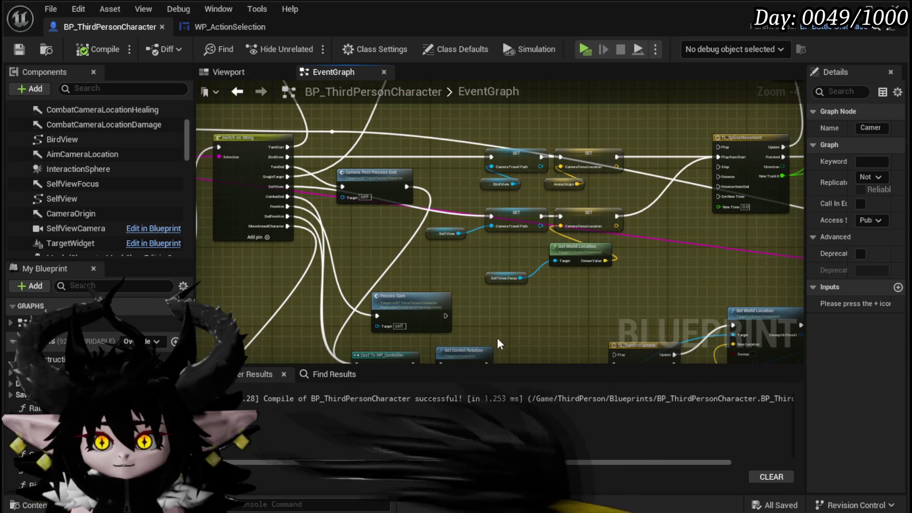
pyautogui.moveTo(251, 126); pyautogui.dragTo(353, 159)
pyautogui.click(357, 170)
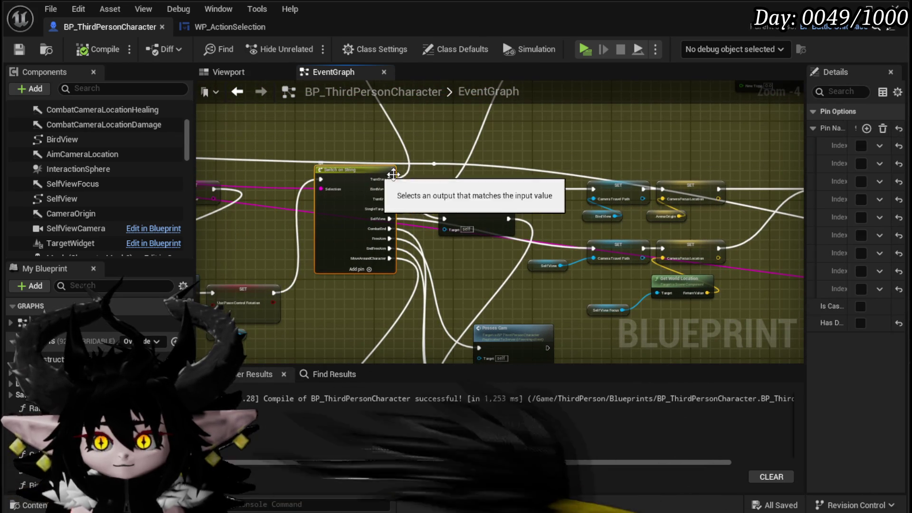
pyautogui.moveTo(806, 163); pyautogui.dragTo(580, 163)
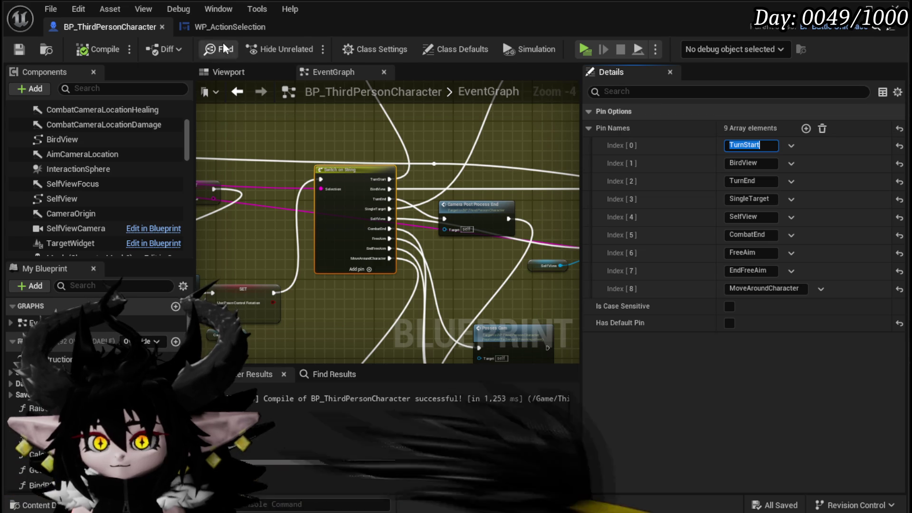
# Place an Owner getter in WP_ActionSelection's event graph.
pyautogui.click(230, 26)
pyautogui.moveTo(325, 184); pyautogui.dragTo(391, 194)
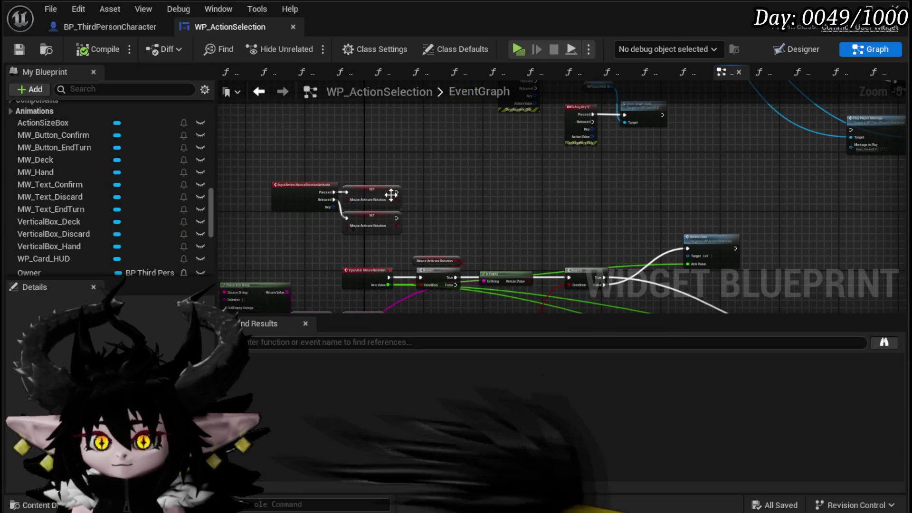
pyautogui.moveTo(49, 269)
pyautogui.mouseDown()
pyautogui.moveTo(352, 195)
pyautogui.moveTo(359, 140)
pyautogui.mouseUp()
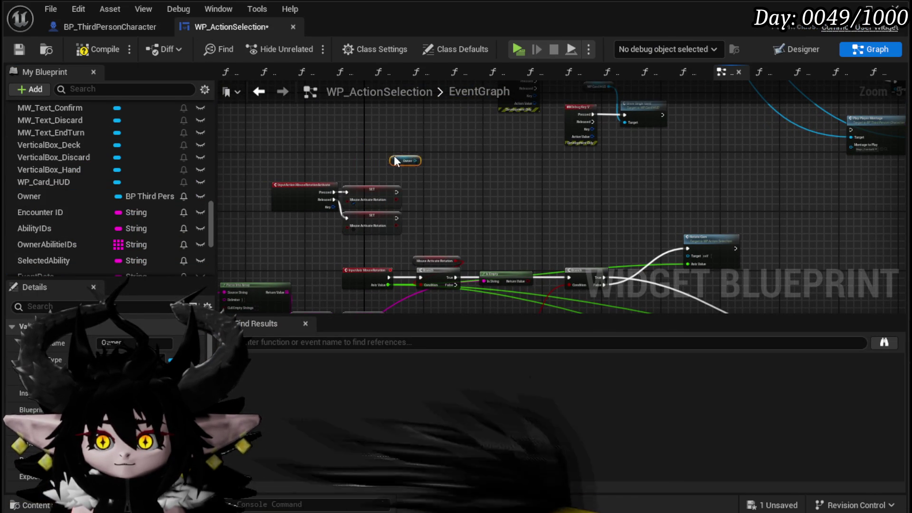
# Add an Event Bus Move Camera call on Owner with Event Data TurnStart after the release SET.
pyautogui.scroll(3, 412, 162)
pyautogui.moveTo(454, 173); pyautogui.dragTo(483, 175)
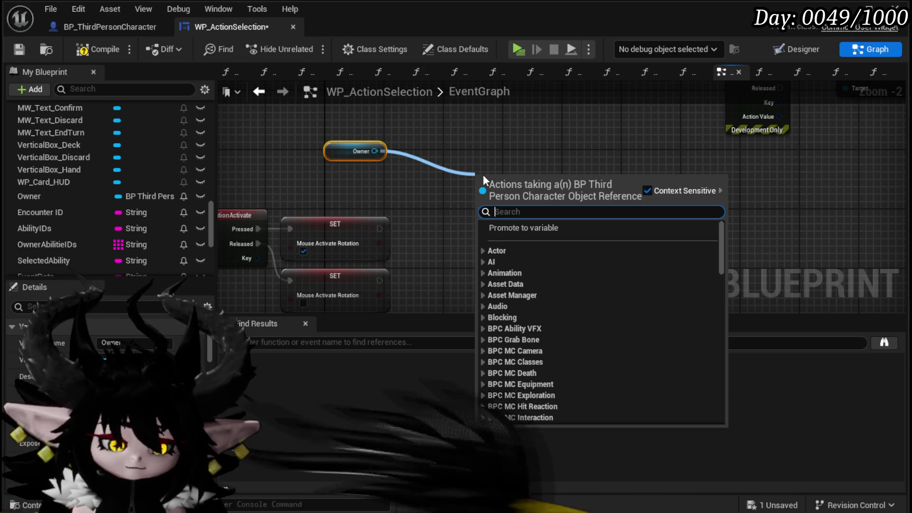
pyautogui.write('camer')
pyautogui.write('aboo')
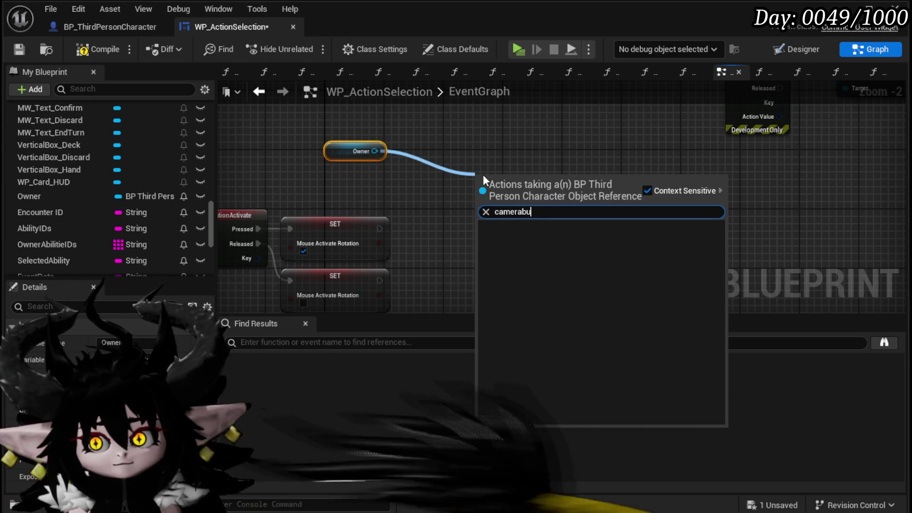
pyautogui.press('BackSpace')
pyautogui.press('BackSpace')
pyautogui.press('BackSpace')
pyautogui.press('BackSpace')
pyautogui.press('BackSpace')
pyautogui.press('BackSpace')
pyautogui.write('Bus')
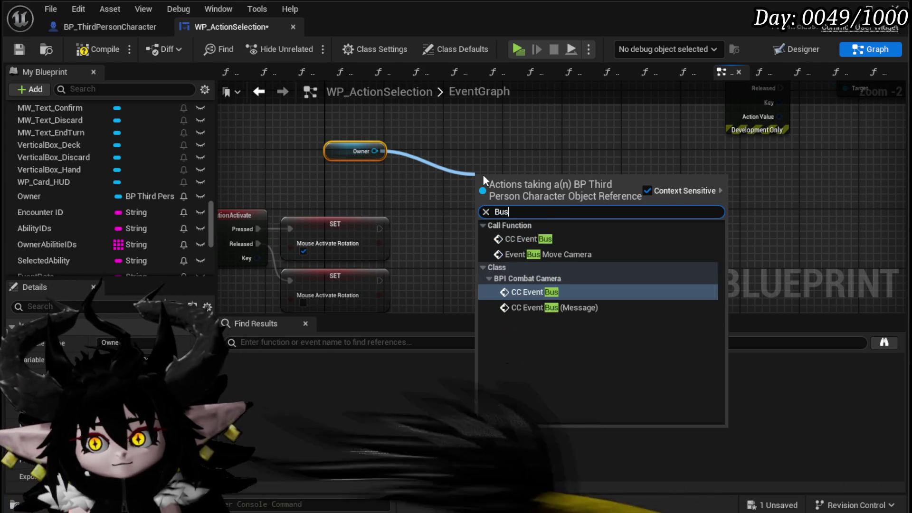
pyautogui.click(528, 253)
pyautogui.click(523, 238)
pyautogui.write('TurnStart')
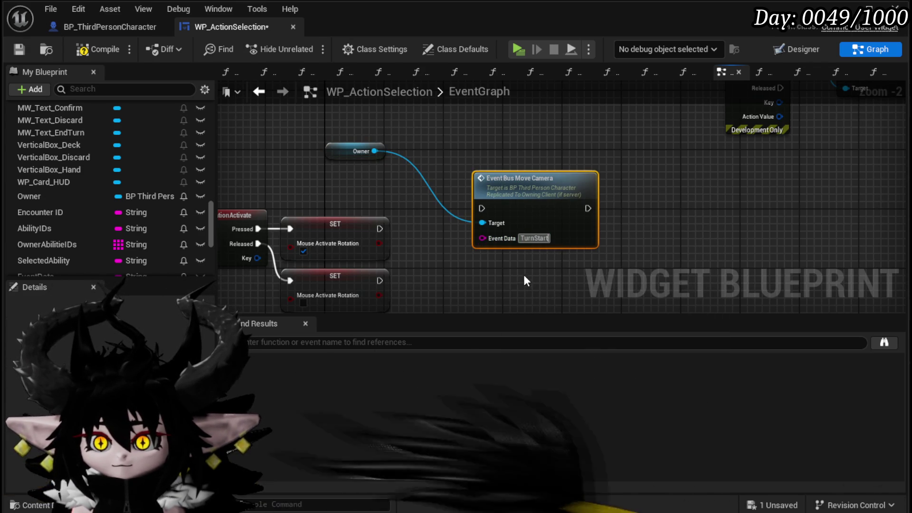
pyautogui.scroll(-2, 523, 275)
pyautogui.moveTo(518, 152); pyautogui.dragTo(472, 240)
pyautogui.moveTo(378, 221)
pyautogui.mouseDown()
pyautogui.moveTo(451, 247)
pyautogui.moveTo(436, 239)
pyautogui.mouseUp()
# Add a Camera Test call on Owner after the press SET and save the widget.
pyautogui.moveTo(390, 150); pyautogui.dragTo(488, 160)
pyautogui.write('Camera Test')
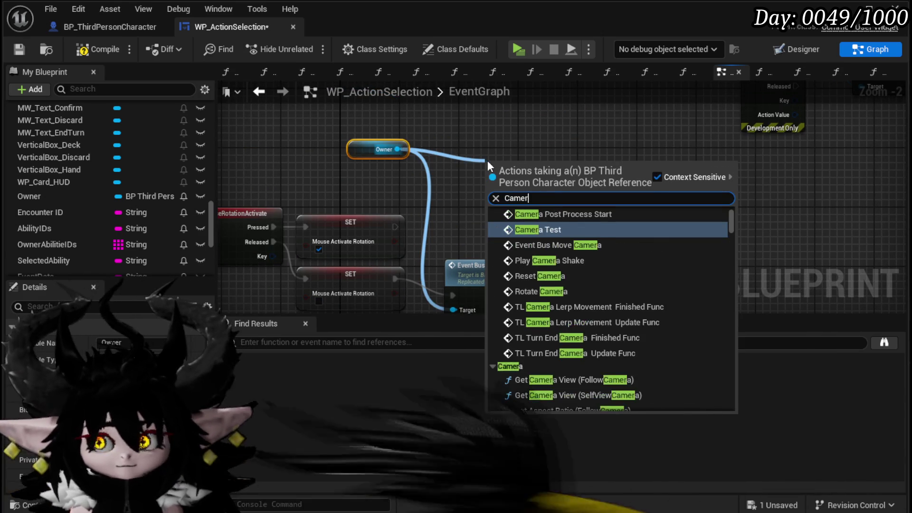
pyautogui.press('Return')
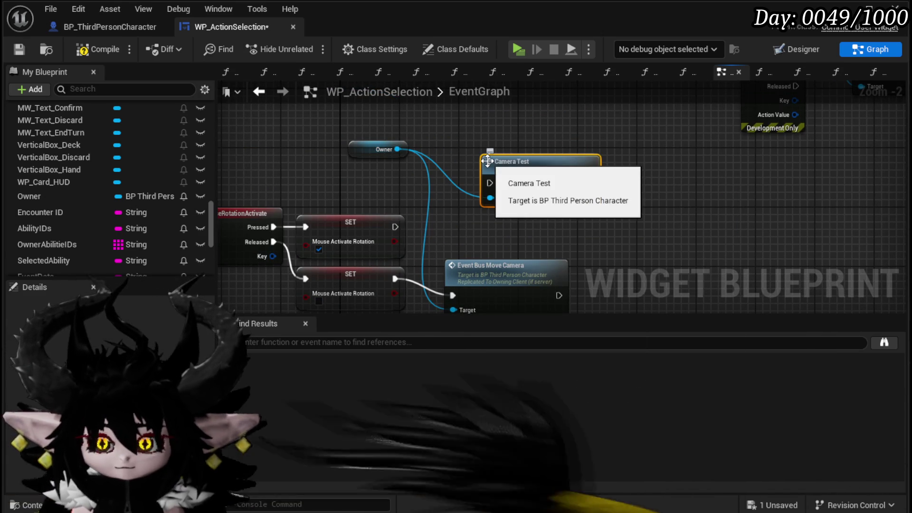
pyautogui.moveTo(395, 227)
pyautogui.mouseDown()
pyautogui.moveTo(489, 183)
pyautogui.moveTo(480, 185)
pyautogui.mouseUp()
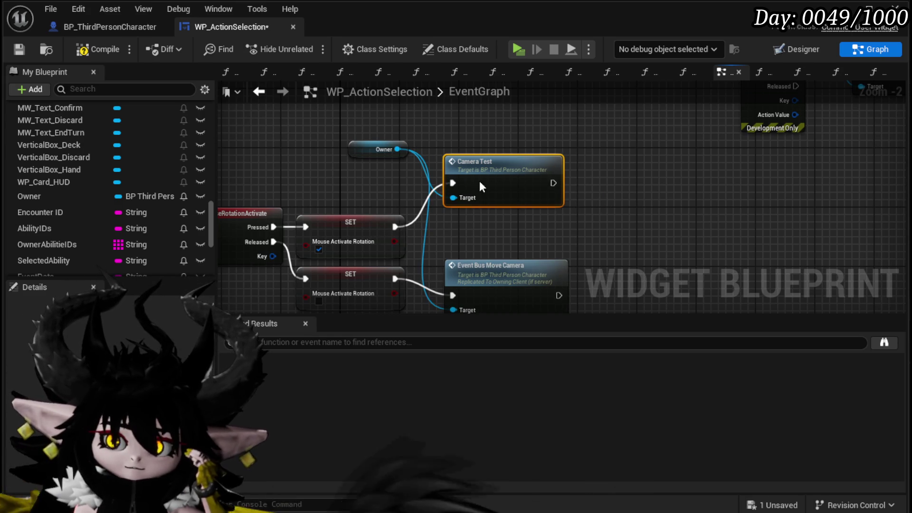
pyautogui.click(20, 48)
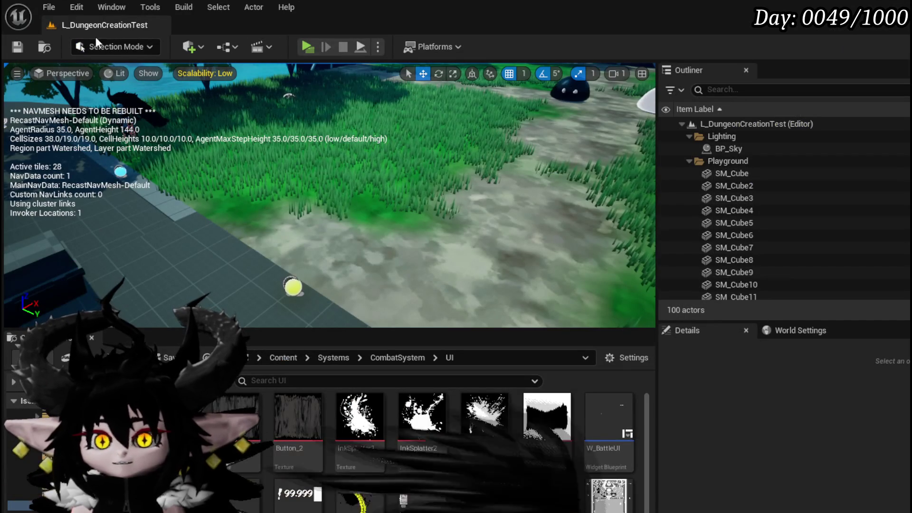
# Save, play-test a fight against the slime playing the Adrenaline card, then stop and save all.
pyautogui.hotkey('ctrl', 's')
pyautogui.click(308, 49)
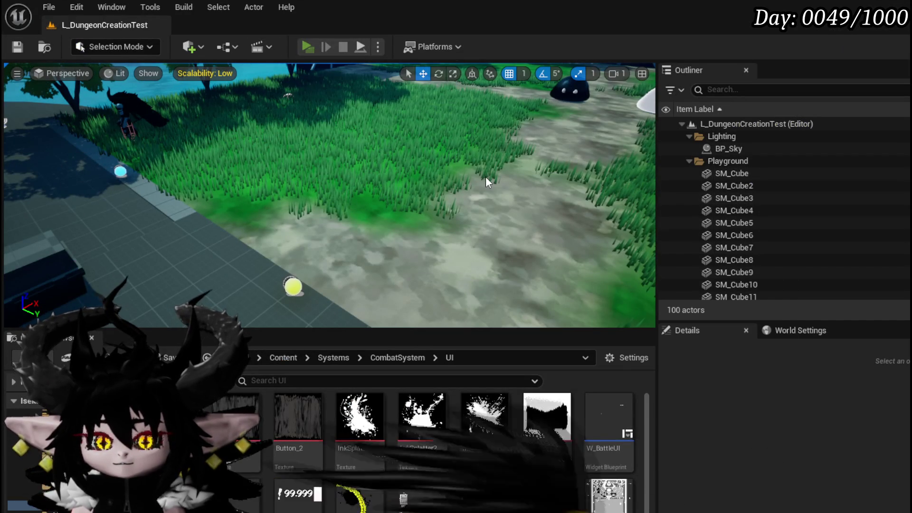
pyautogui.press('w')
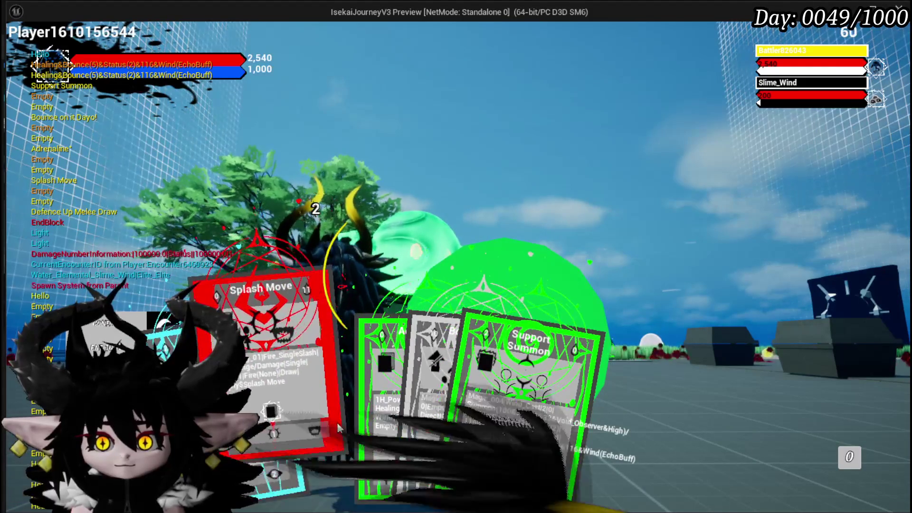
pyautogui.click(313, 425)
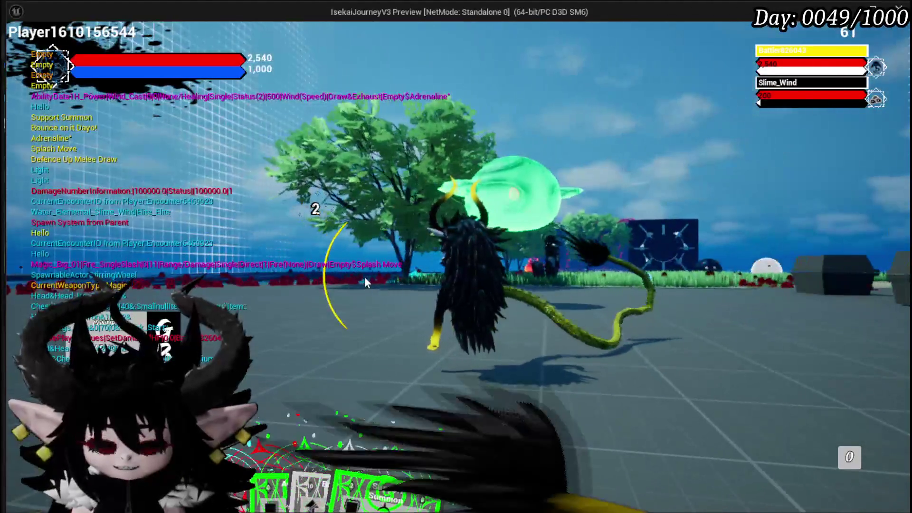
pyautogui.press('Escape')
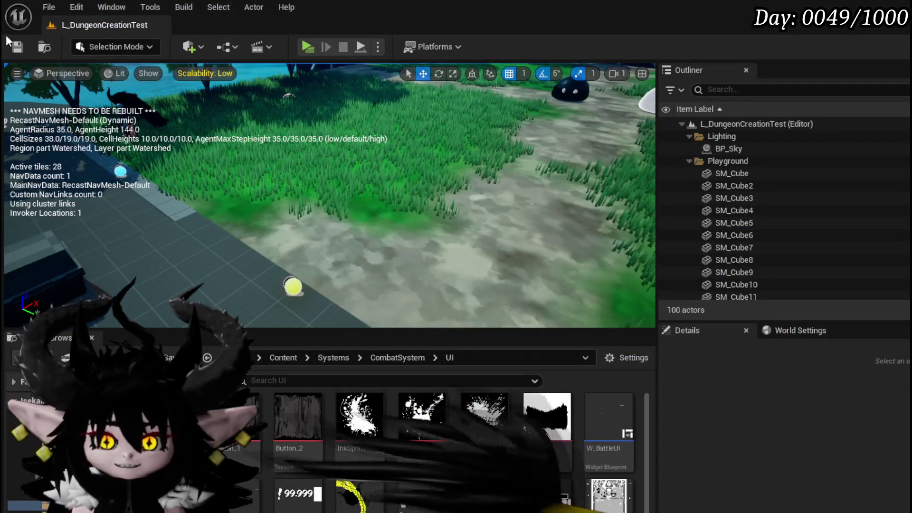
pyautogui.click(18, 47)
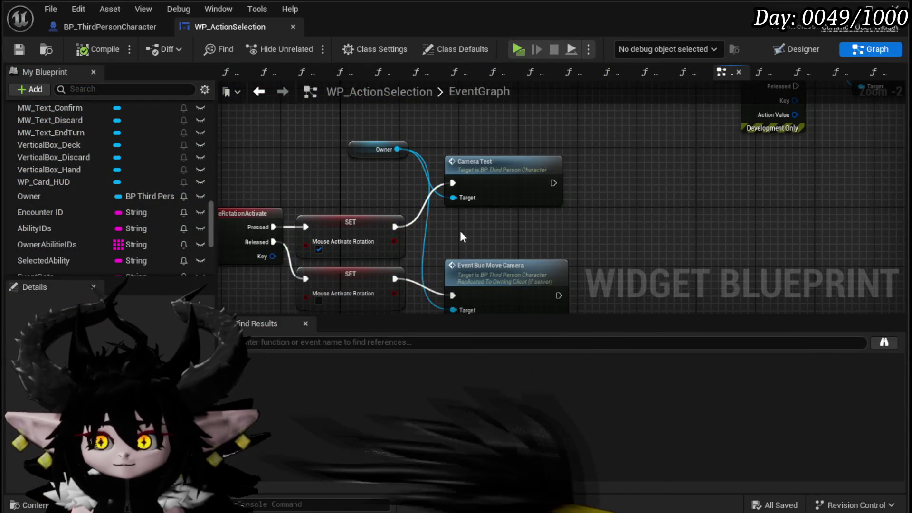
# Connect the Branch's False exec output to Pitch Cam in WP_ActionSelection.
pyautogui.scroll(-3, 460, 231)
pyautogui.moveTo(352, 179); pyautogui.dragTo(363, 256)
pyautogui.moveTo(301, 295)
pyautogui.mouseDown()
pyautogui.moveTo(494, 249)
pyautogui.moveTo(481, 250)
pyautogui.mouseUp()
pyautogui.scroll(3, 459, 231)
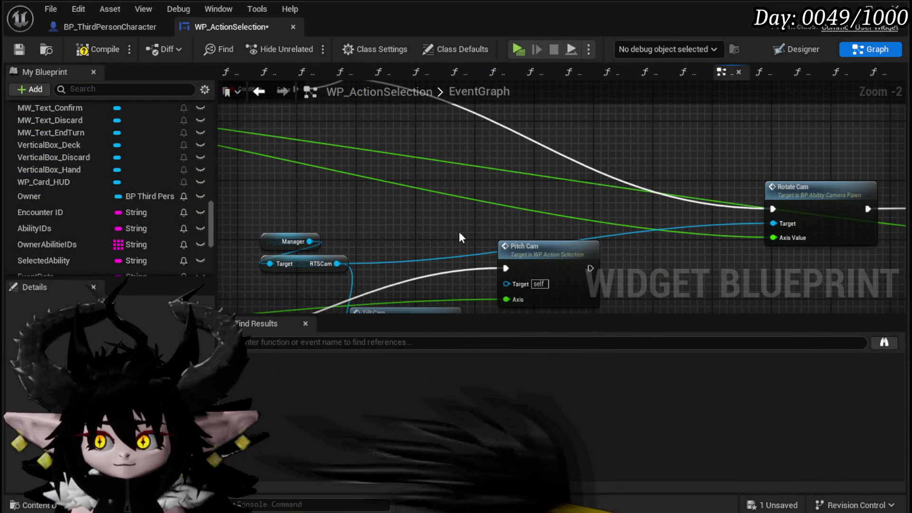
pyautogui.scroll(-3, 459, 231)
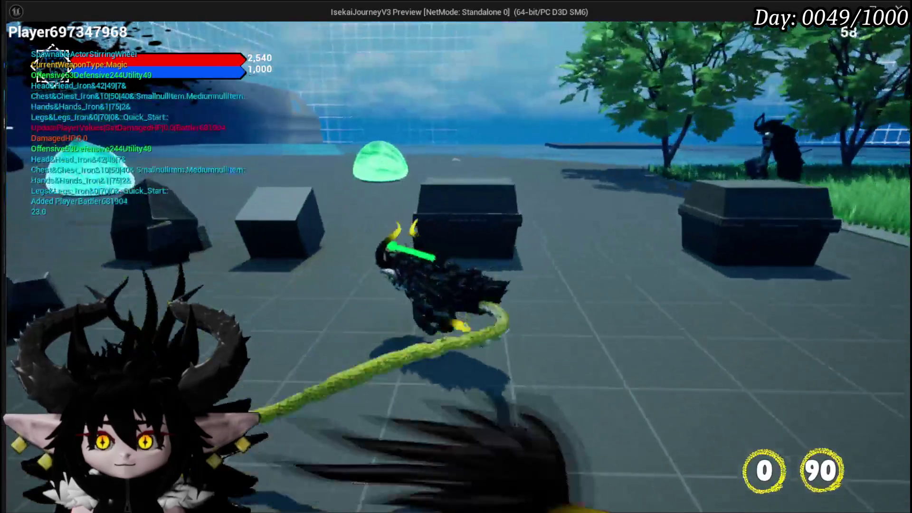
# Walk into the slime, enter battle, play the Defence Up Melee Draw card, then stop and save.
pyautogui.press('w')
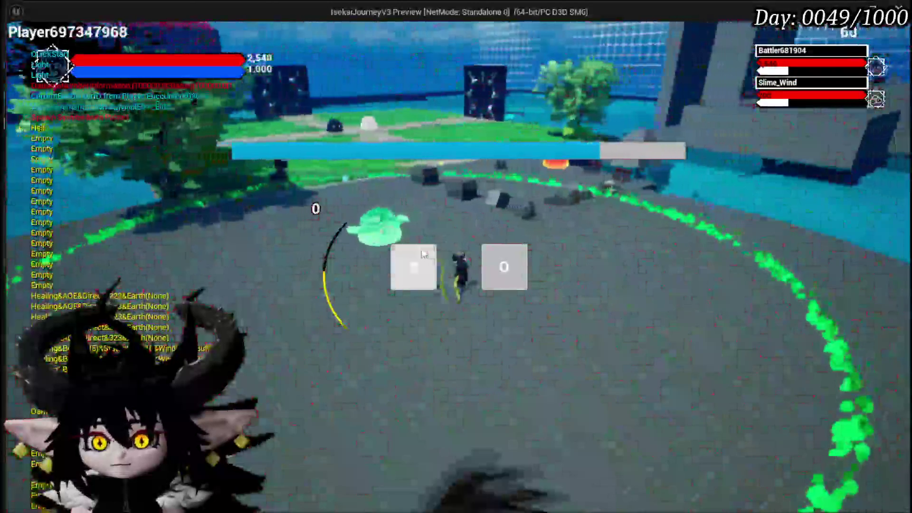
pyautogui.click(434, 271)
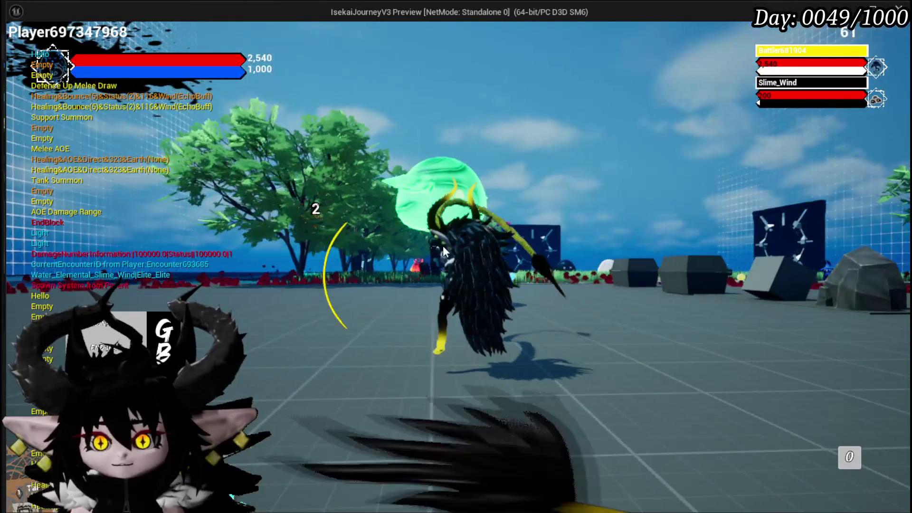
pyautogui.press('Tab')
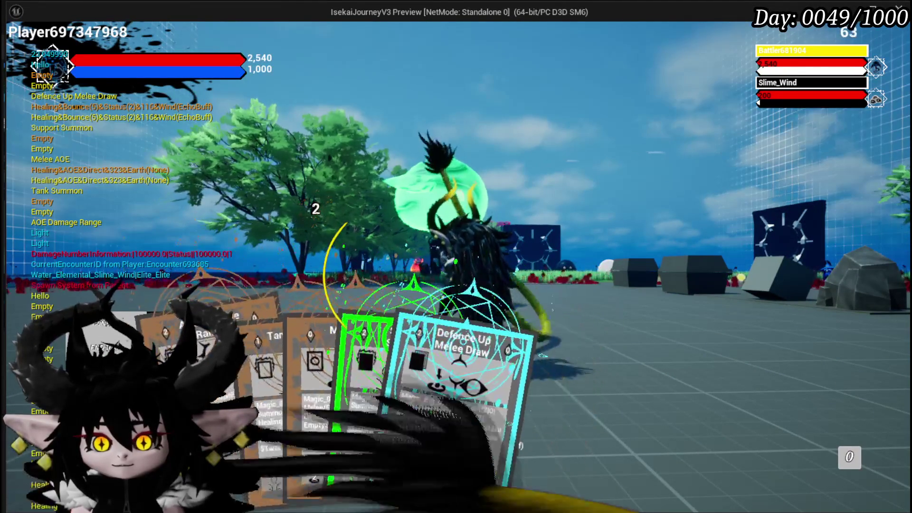
pyautogui.click(422, 290)
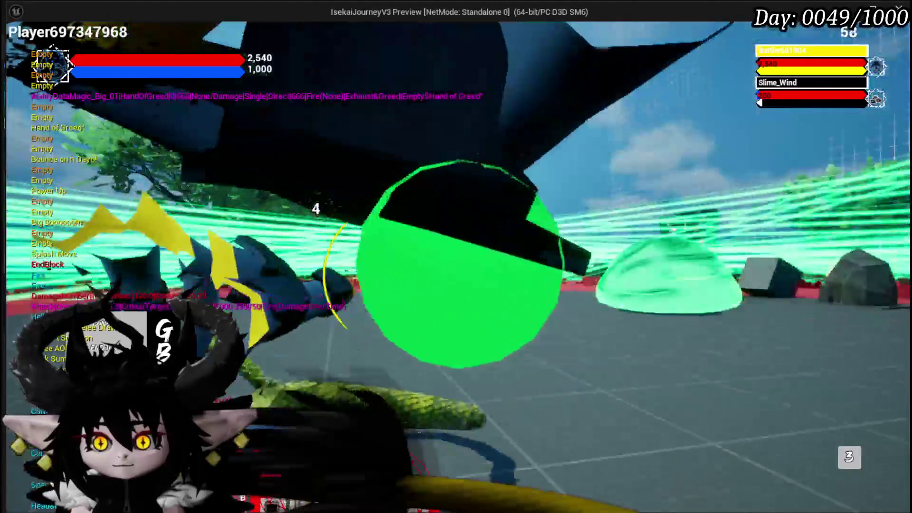
pyautogui.press('Escape')
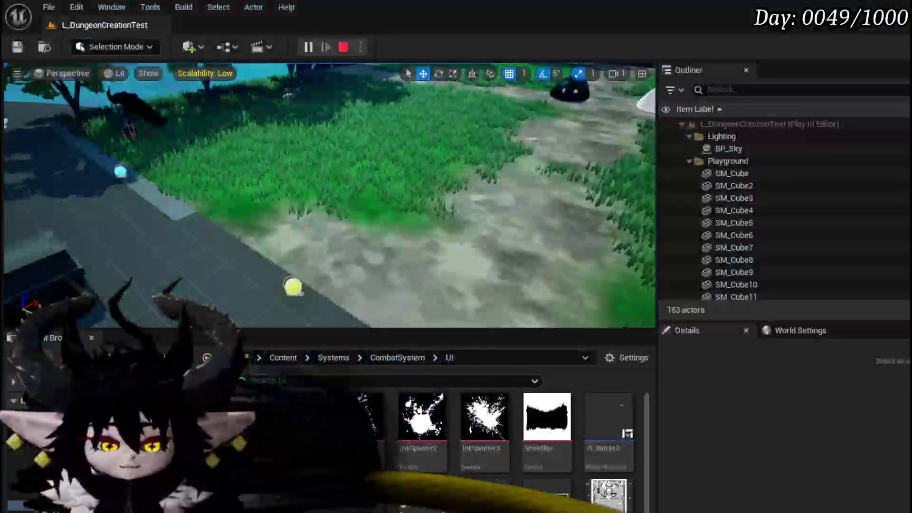
pyautogui.click(11, 48)
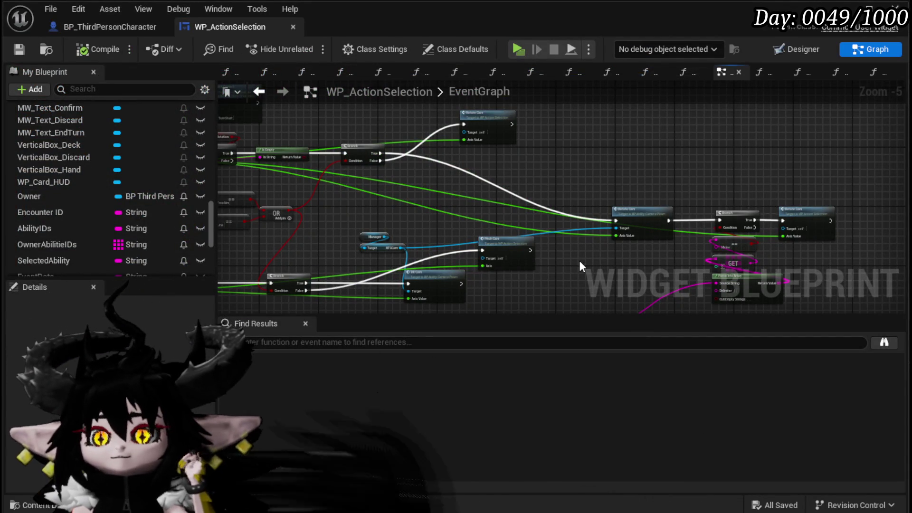
# Find the Camera Test node and jump to its CameraTest definition in BP_ThirdPersonCharacter.
pyautogui.scroll(-2, 561, 261)
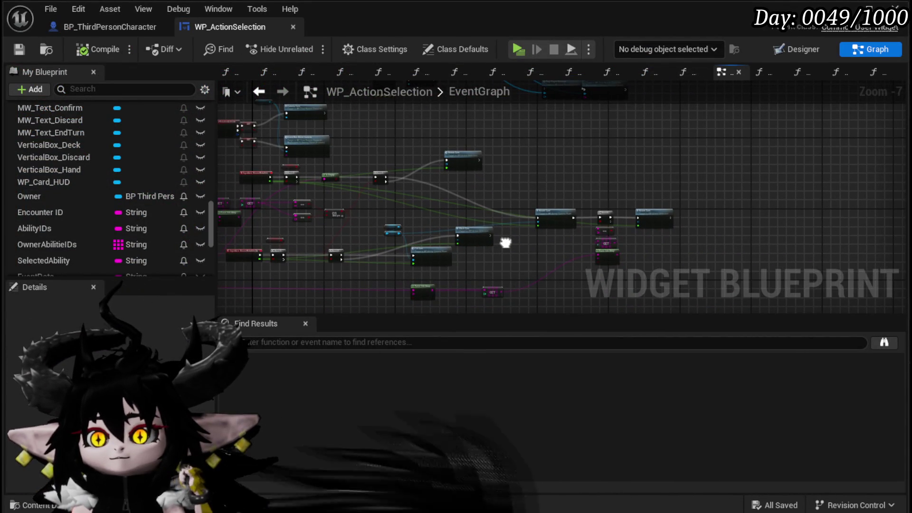
pyautogui.scroll(-4, 505, 243)
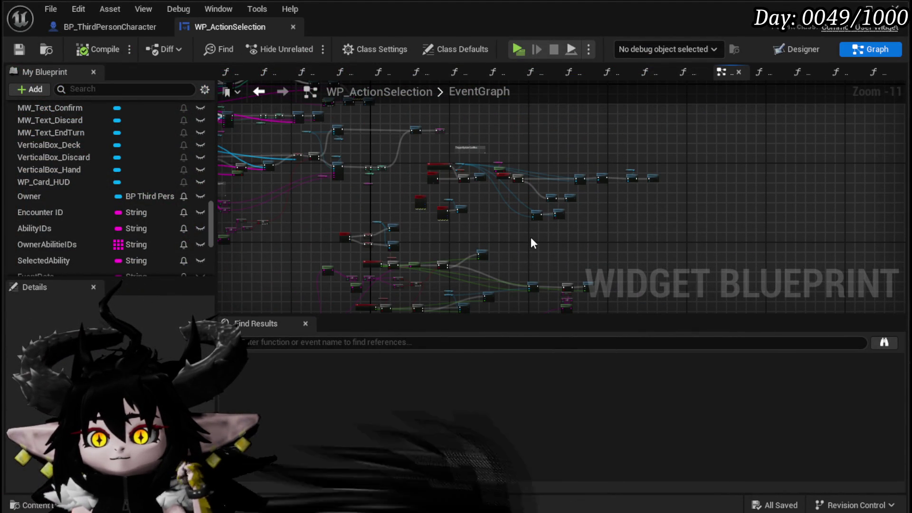
pyautogui.scroll(4, 520, 266)
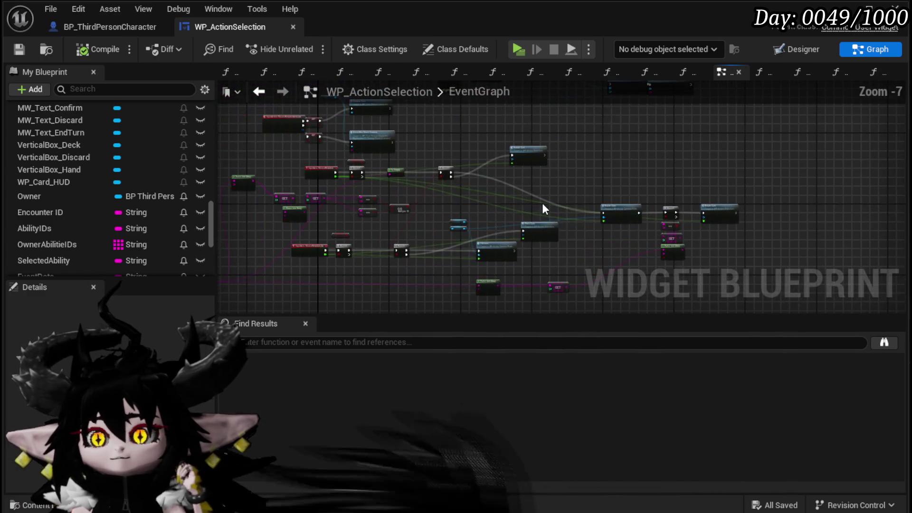
pyautogui.scroll(5, 454, 250)
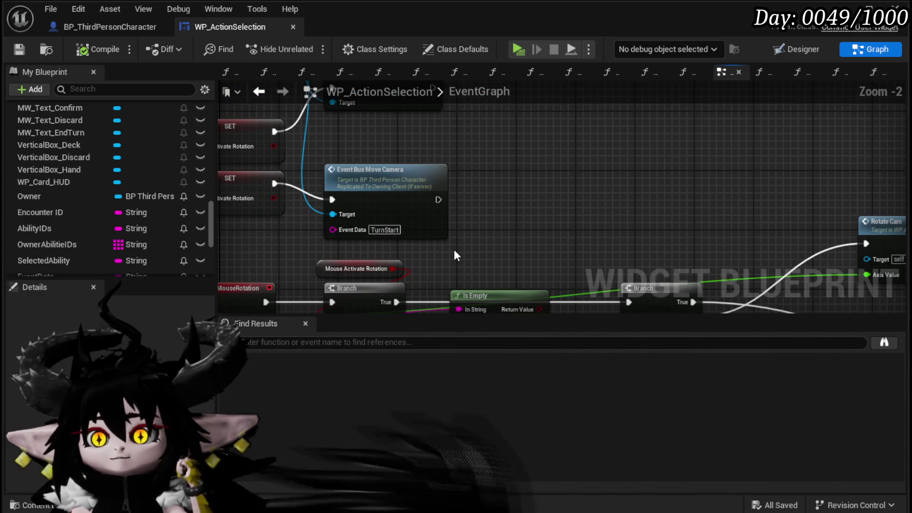
pyautogui.moveTo(455, 250); pyautogui.dragTo(507, 308)
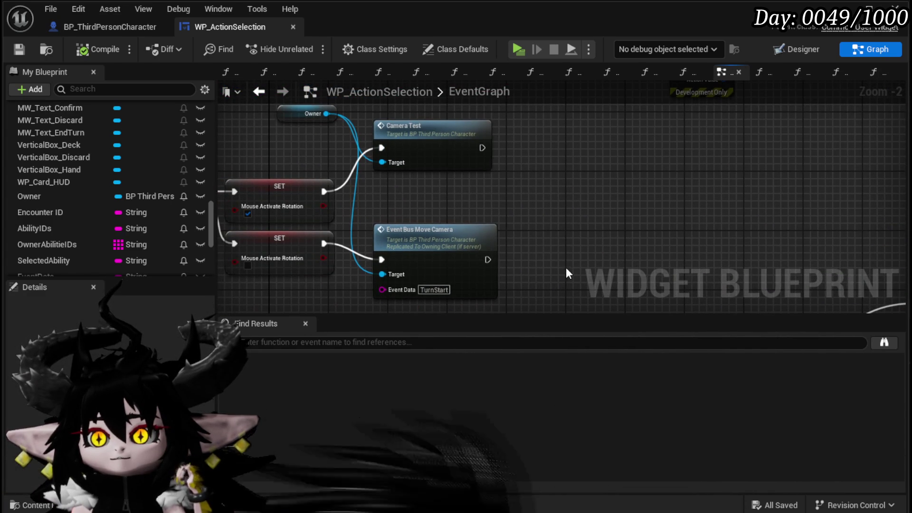
pyautogui.hotkey('alt', 'g')
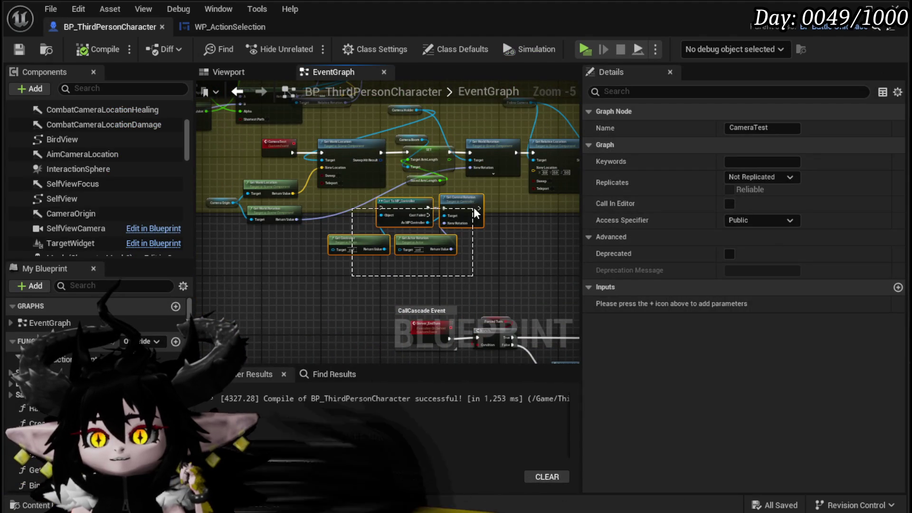
# Move the four camera nodes left and connect CameraTest to Set World Location.
pyautogui.moveTo(475, 212); pyautogui.dragTo(475, 212)
pyautogui.moveTo(443, 215); pyautogui.dragTo(358, 223)
pyautogui.moveTo(330, 251); pyautogui.dragTo(431, 251)
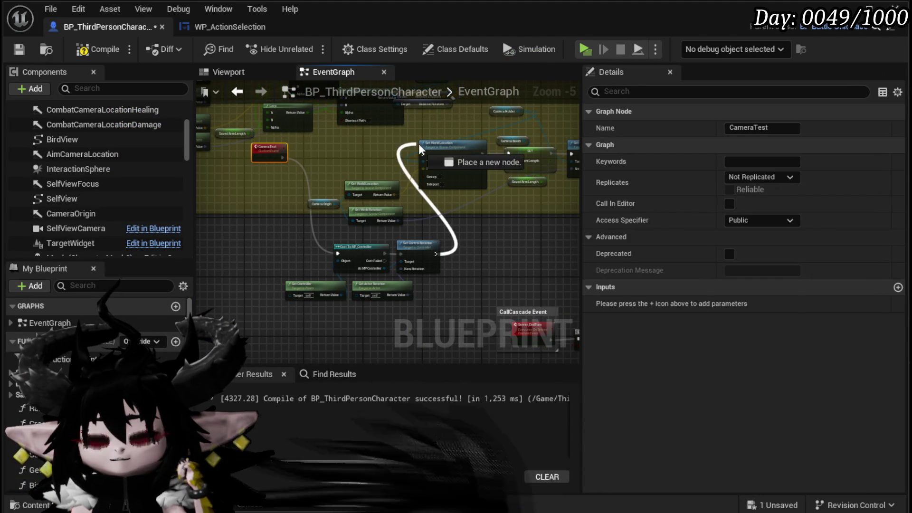
pyautogui.moveTo(424, 157); pyautogui.dragTo(424, 156)
pyautogui.click(372, 166)
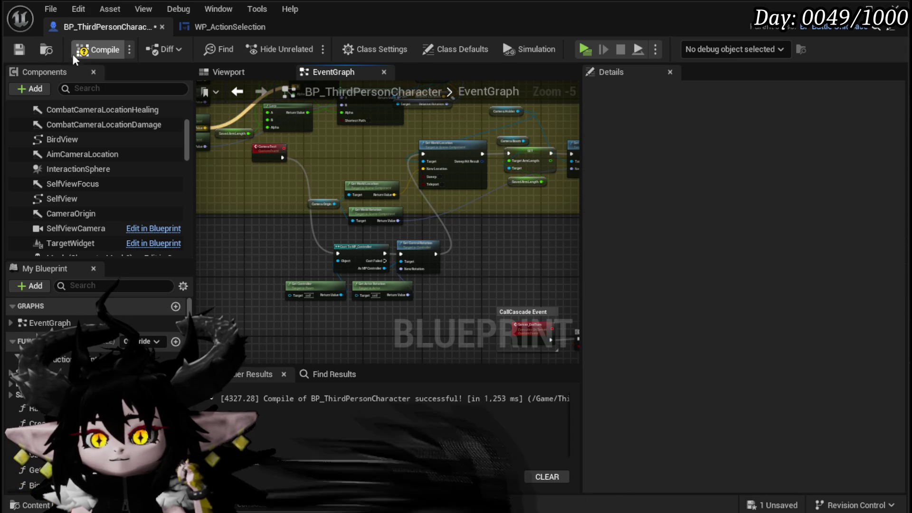
# Compile and save the character blueprint, then start a new play-test from the level editor.
pyautogui.click(20, 53)
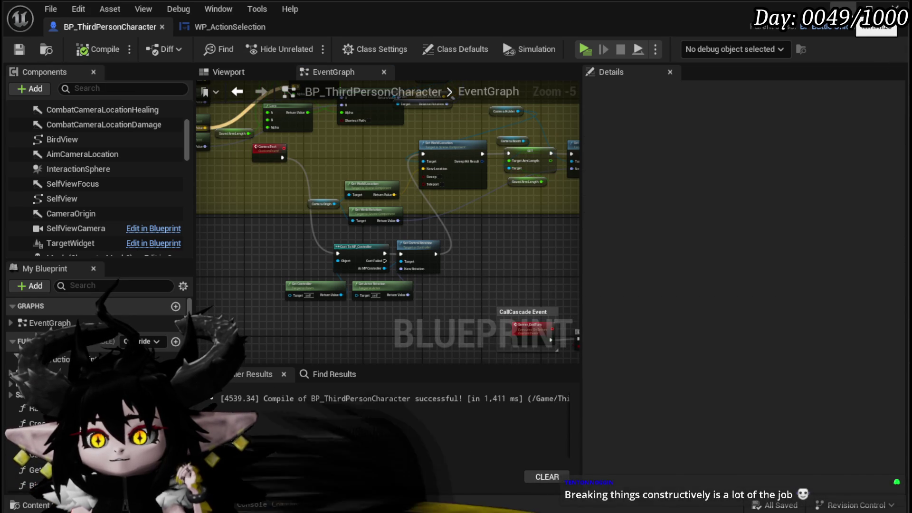
pyautogui.hotkey('alt', 'Tab')
pyautogui.click(312, 45)
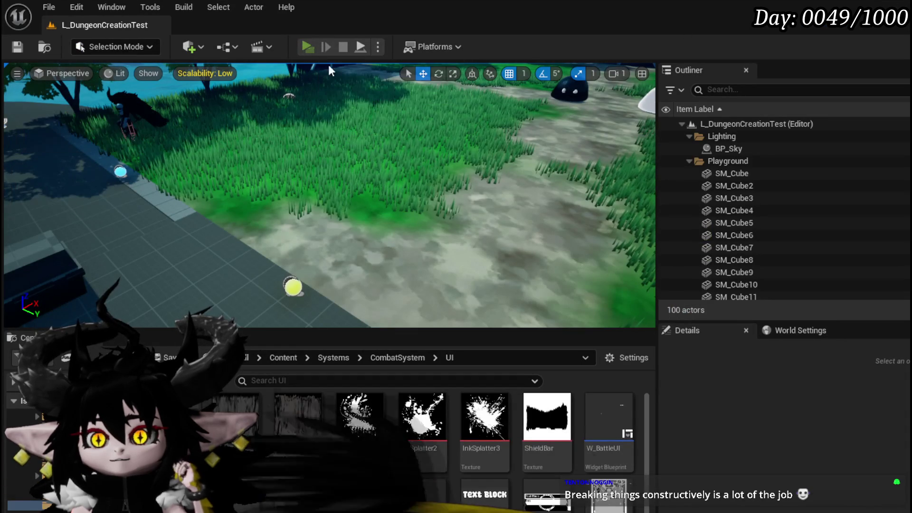
# Walk into the green slime, play the Splash Move card, then stop the play-test and save.
pyautogui.press('w')
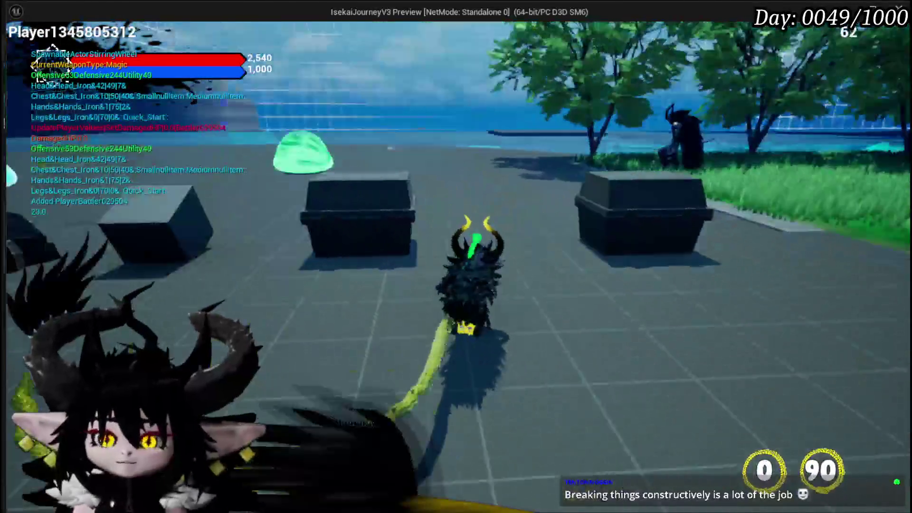
pyautogui.press('w')
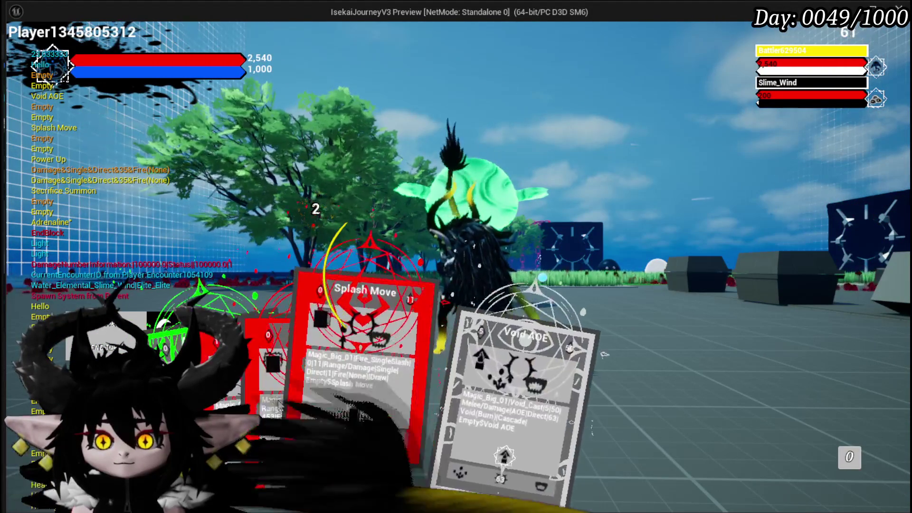
pyautogui.click(300, 396)
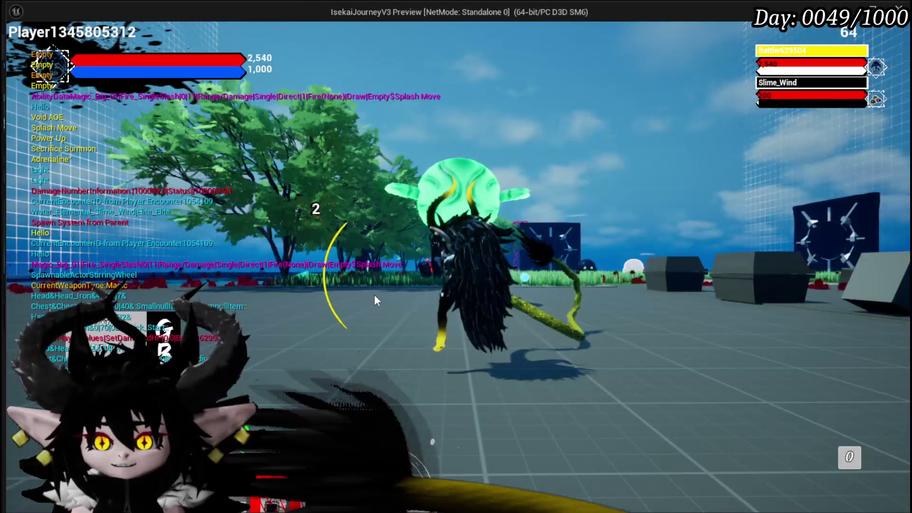
pyautogui.press('Escape')
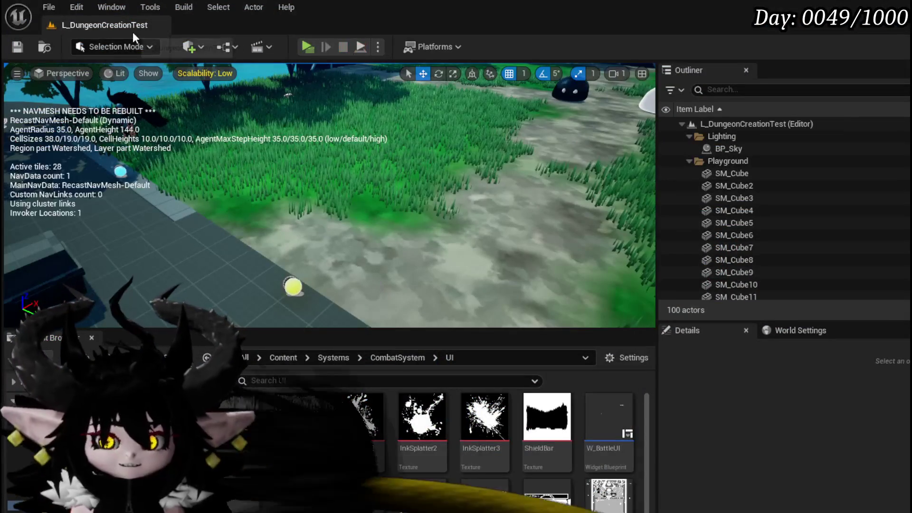
pyautogui.click(15, 46)
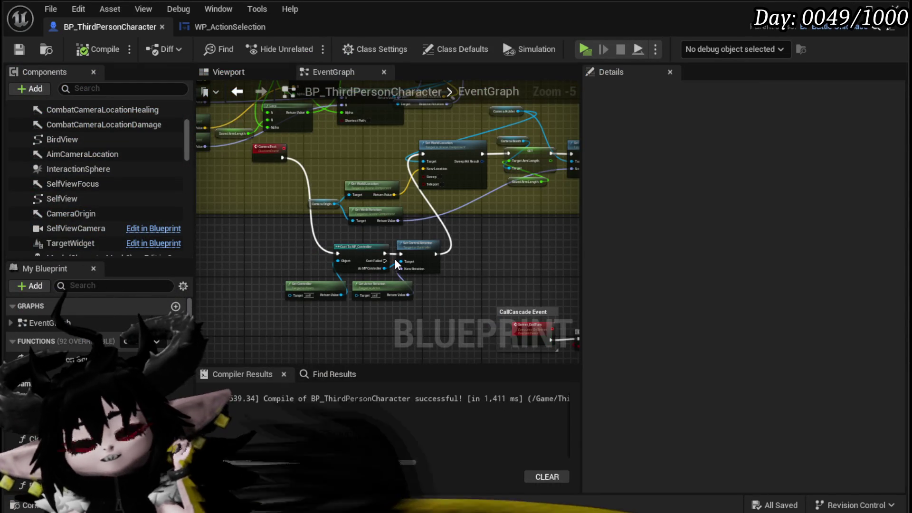
# Paste the copied Cast/Set Control Rotation/SET nodes, wire their exec flow, and save the character blueprint.
pyautogui.moveTo(361, 243); pyautogui.dragTo(461, 279)
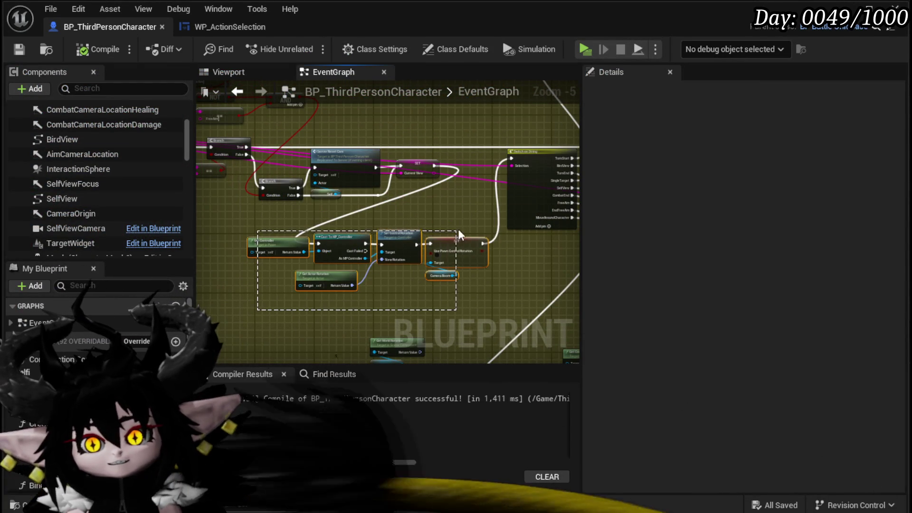
pyautogui.scroll(3, 375, 245)
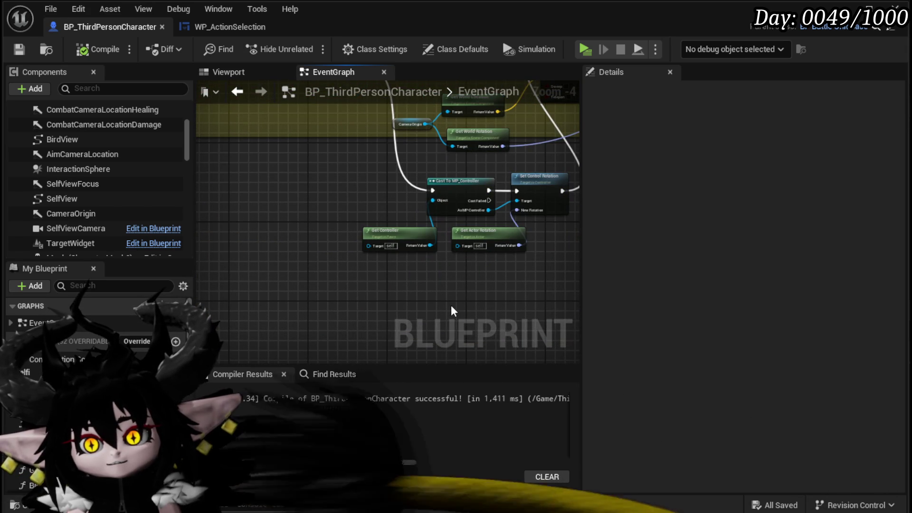
pyautogui.hotkey('ctrl', 'v')
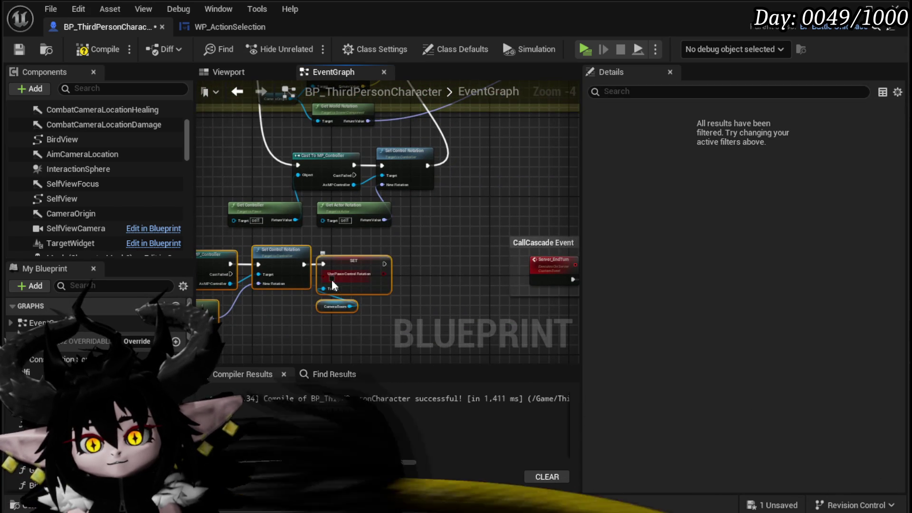
pyautogui.moveTo(404, 195); pyautogui.dragTo(282, 300)
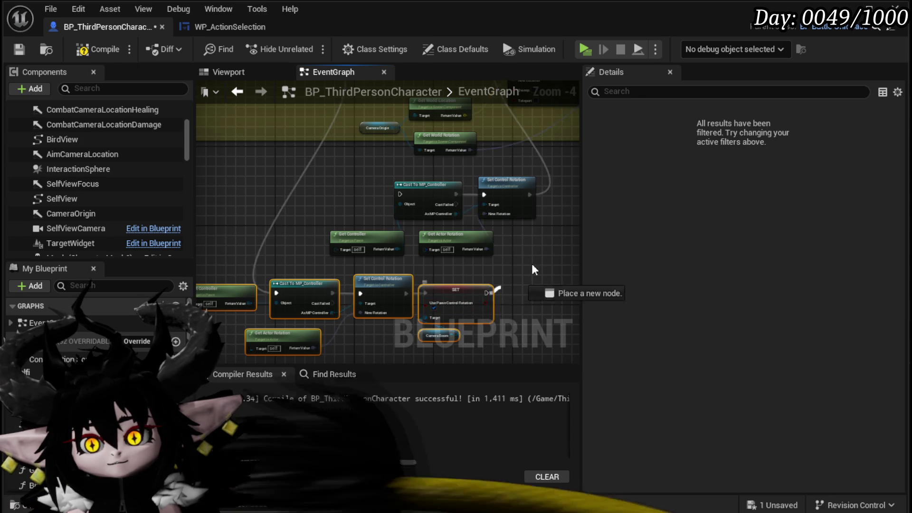
pyautogui.moveTo(498, 295); pyautogui.dragTo(268, 164)
pyautogui.moveTo(249, 127); pyautogui.dragTo(75, 61)
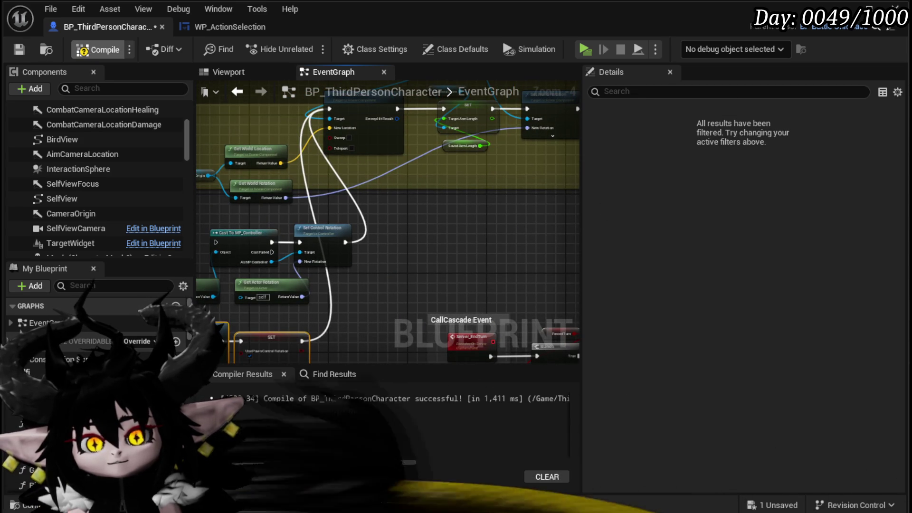
pyautogui.click(19, 49)
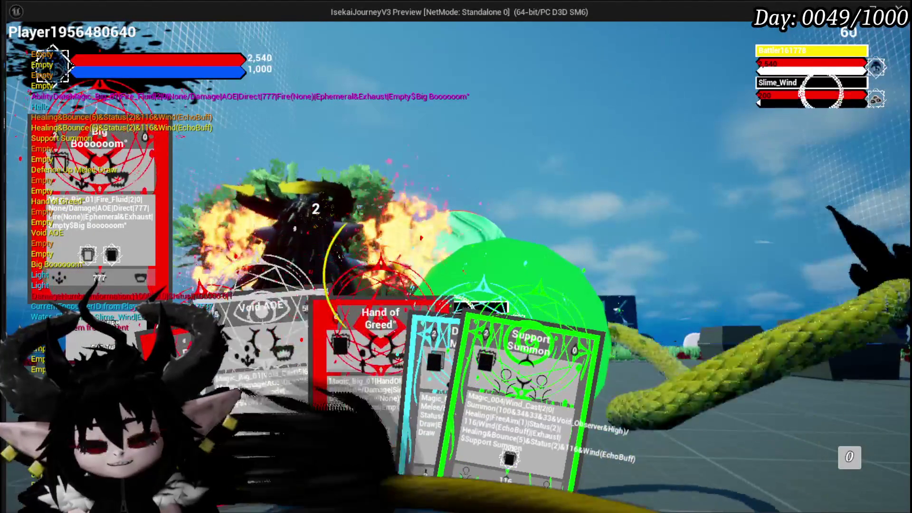
# Play the Hand of Greed card against the slime, then stop the play-test.
pyautogui.click(343, 416)
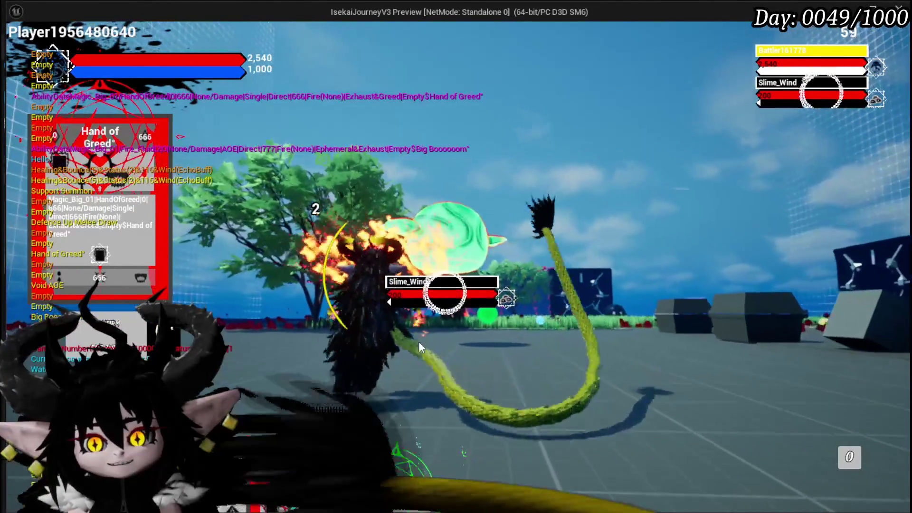
pyautogui.press('Escape')
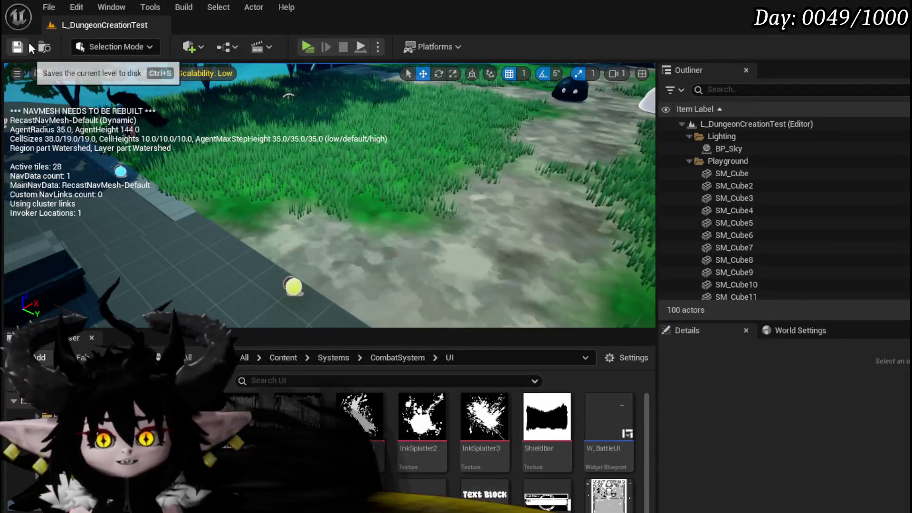
# Save the level, then delete the old upper Cast and Set Control Rotation nodes.
pyautogui.hotkey('ctrl', 's')
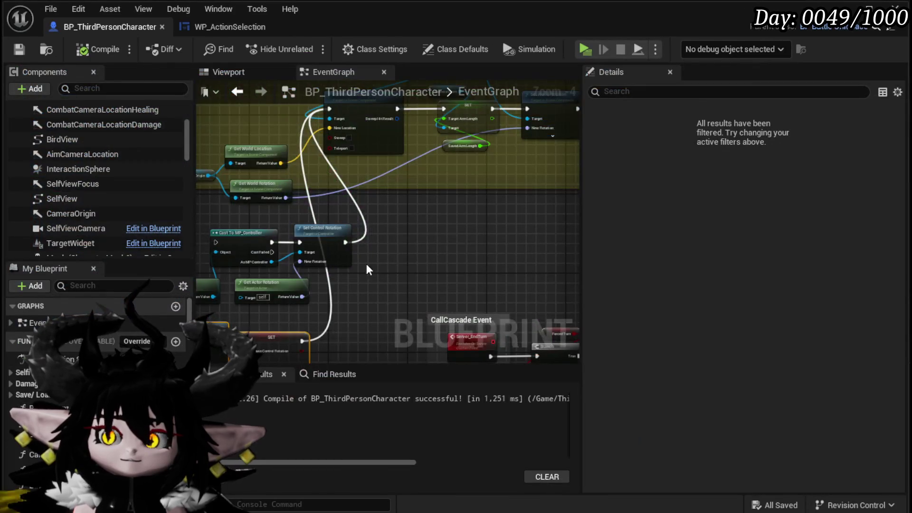
pyautogui.scroll(-3, 366, 270)
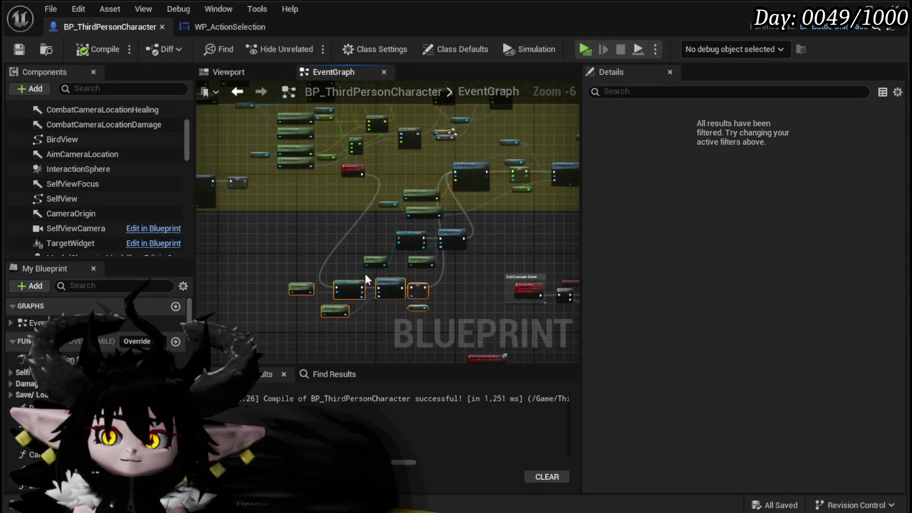
pyautogui.scroll(4, 407, 264)
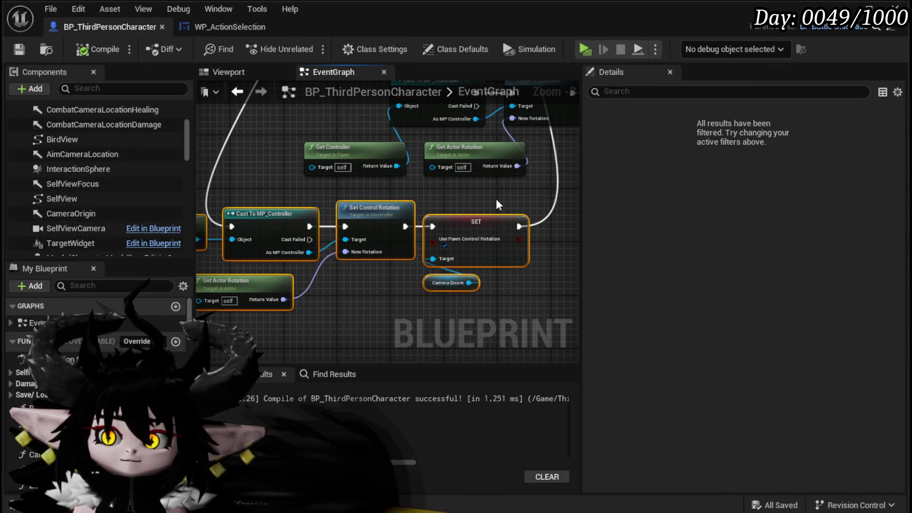
pyautogui.moveTo(482, 199); pyautogui.dragTo(476, 290)
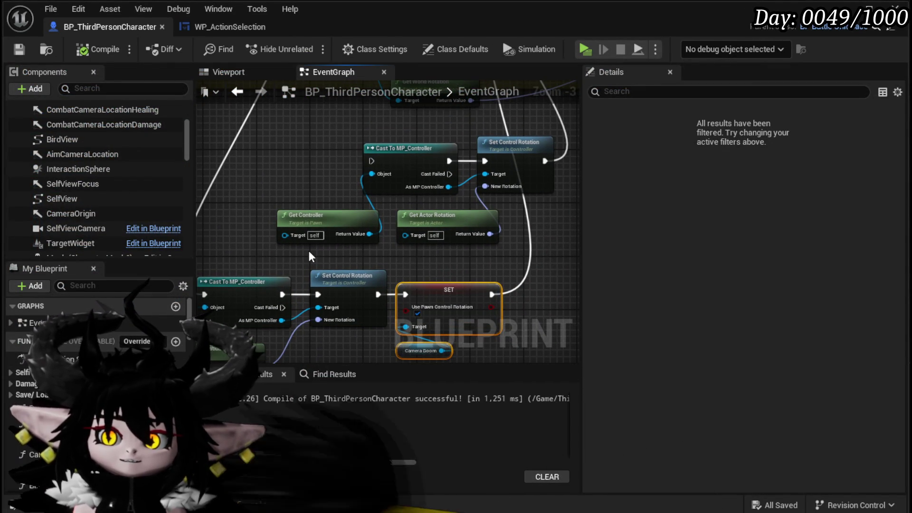
pyautogui.moveTo(315, 248); pyautogui.dragTo(499, 157)
pyautogui.press('Delete')
# Move the new rotation chain up beside CameraTest, review the camera nodes, and save the blueprint.
pyautogui.scroll(-2, 402, 167)
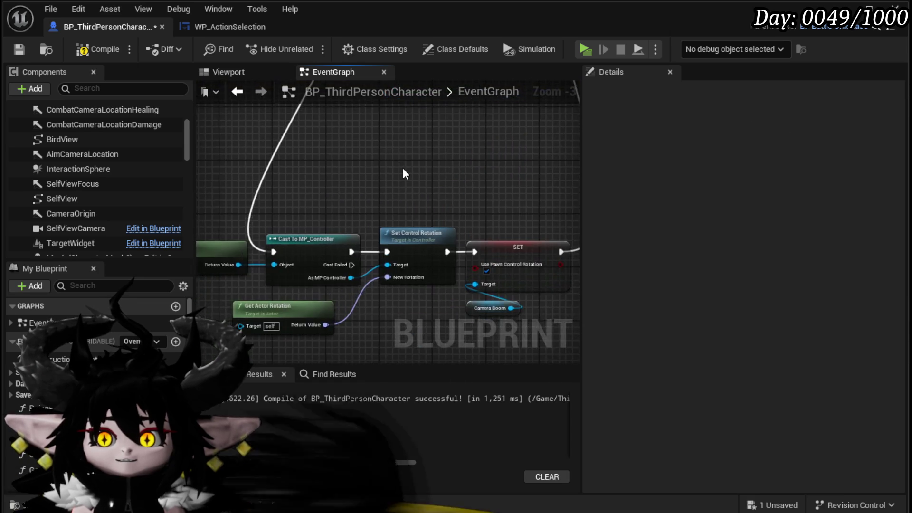
pyautogui.moveTo(268, 231); pyautogui.dragTo(452, 337)
pyautogui.moveTo(457, 278); pyautogui.dragTo(464, 192)
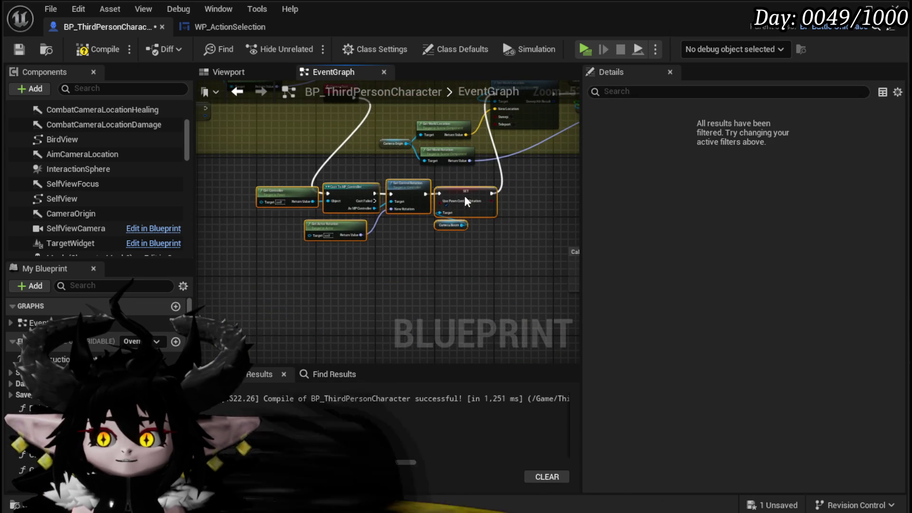
pyautogui.click(346, 188)
pyautogui.moveTo(359, 173); pyautogui.dragTo(295, 231)
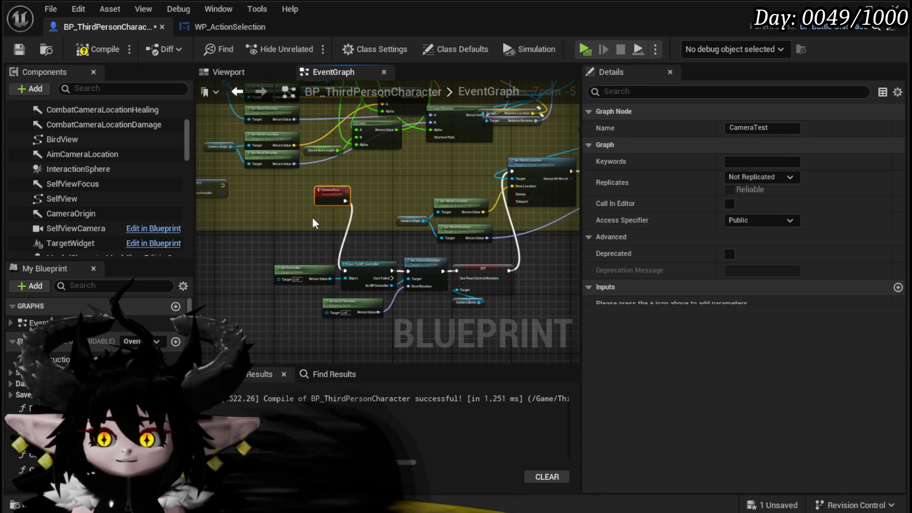
pyautogui.moveTo(526, 260); pyautogui.dragTo(247, 267)
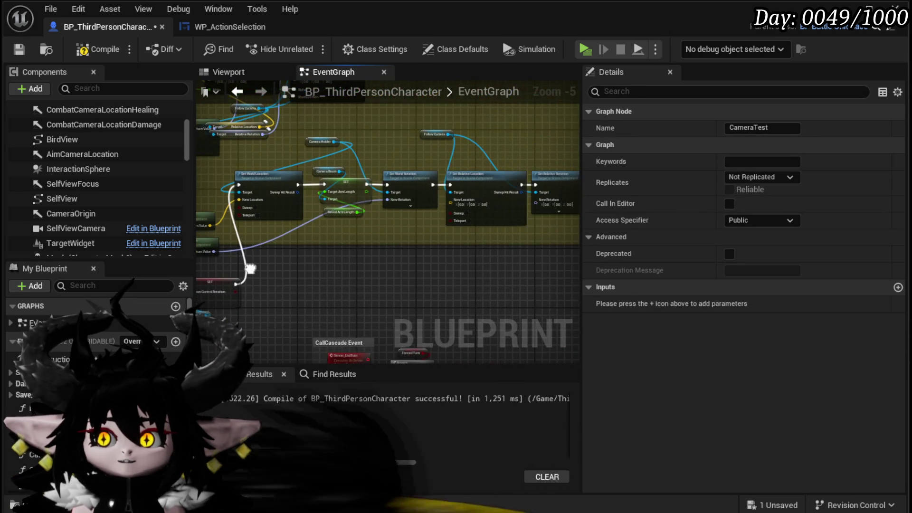
pyautogui.moveTo(552, 135)
pyautogui.mouseDown()
pyautogui.moveTo(454, 236)
pyautogui.moveTo(385, 246)
pyautogui.moveTo(454, 258)
pyautogui.moveTo(284, 264)
pyautogui.mouseUp()
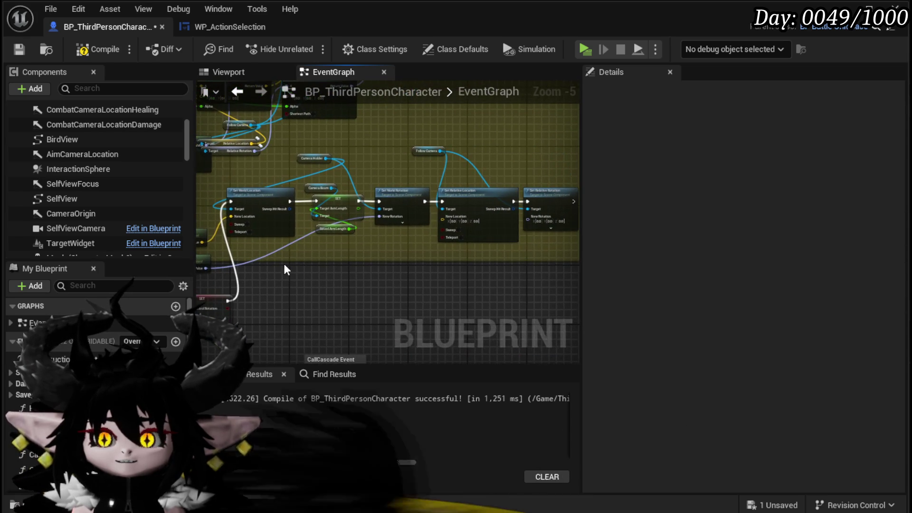
pyautogui.moveTo(546, 160); pyautogui.dragTo(547, 161)
pyautogui.moveTo(495, 172)
pyautogui.mouseDown()
pyautogui.moveTo(475, 252)
pyautogui.moveTo(500, 267)
pyautogui.moveTo(388, 201)
pyautogui.moveTo(443, 201)
pyautogui.mouseUp()
pyautogui.click(309, 238)
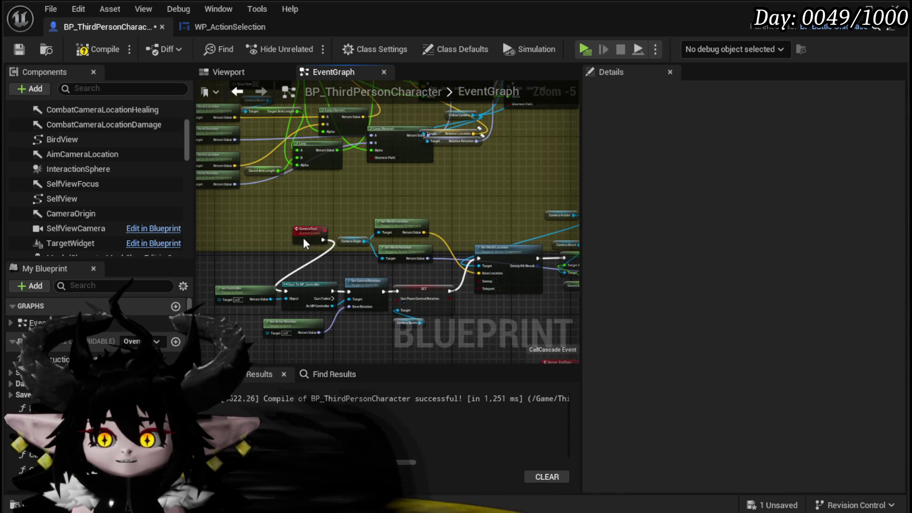
pyautogui.moveTo(278, 224)
pyautogui.mouseDown()
pyautogui.moveTo(303, 218)
pyautogui.moveTo(437, 250)
pyautogui.mouseUp()
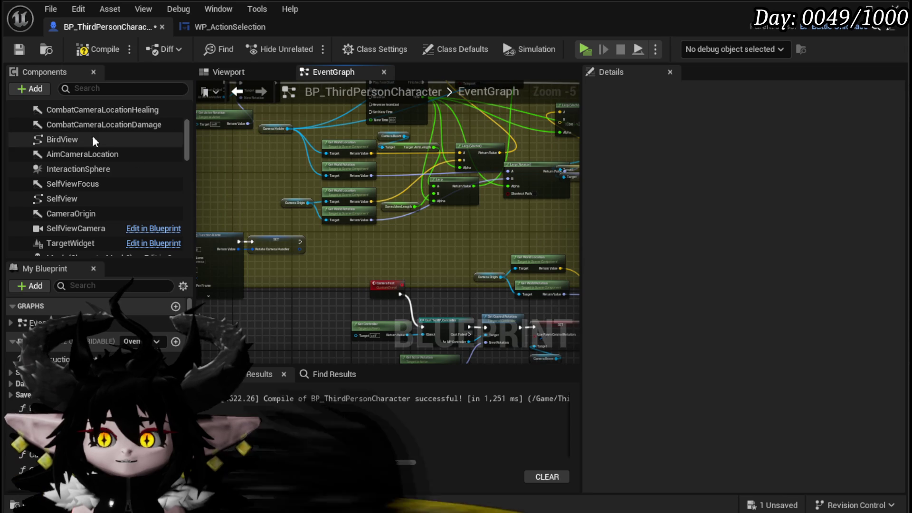
pyautogui.click(14, 51)
pyautogui.moveTo(257, 283)
pyautogui.mouseDown()
pyautogui.moveTo(275, 169)
pyautogui.moveTo(232, 199)
pyautogui.moveTo(395, 267)
pyautogui.mouseUp()
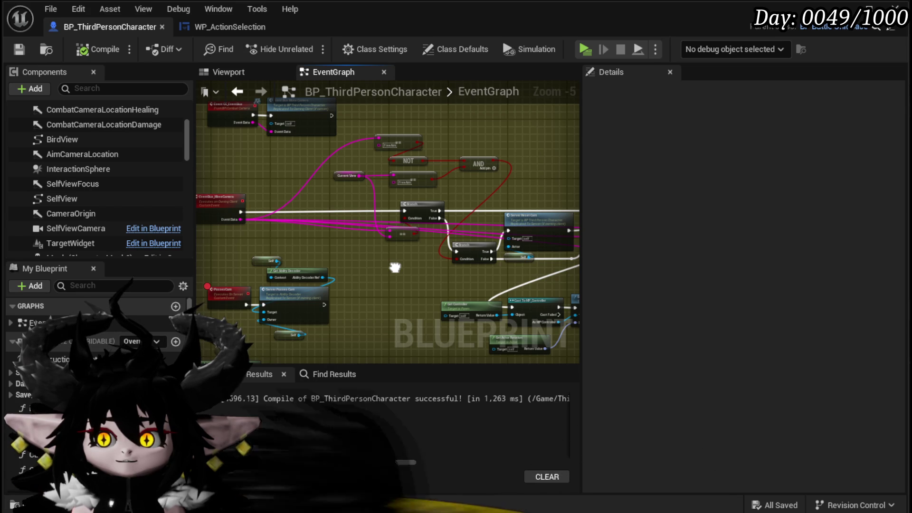
pyautogui.moveTo(396, 268); pyautogui.dragTo(401, 268)
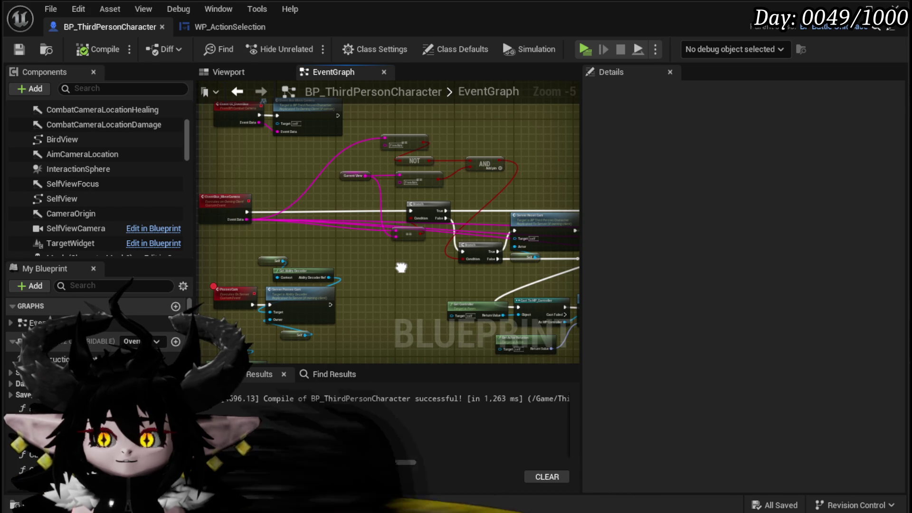
pyautogui.moveTo(401, 268); pyautogui.dragTo(219, 243)
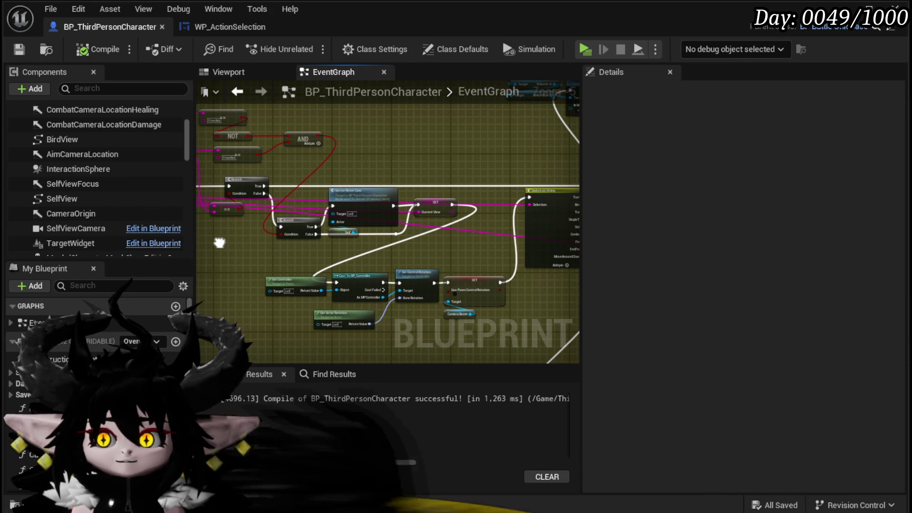
pyautogui.moveTo(220, 243)
pyautogui.mouseDown()
pyautogui.moveTo(397, 263)
pyautogui.moveTo(233, 186)
pyautogui.moveTo(312, 203)
pyautogui.mouseUp()
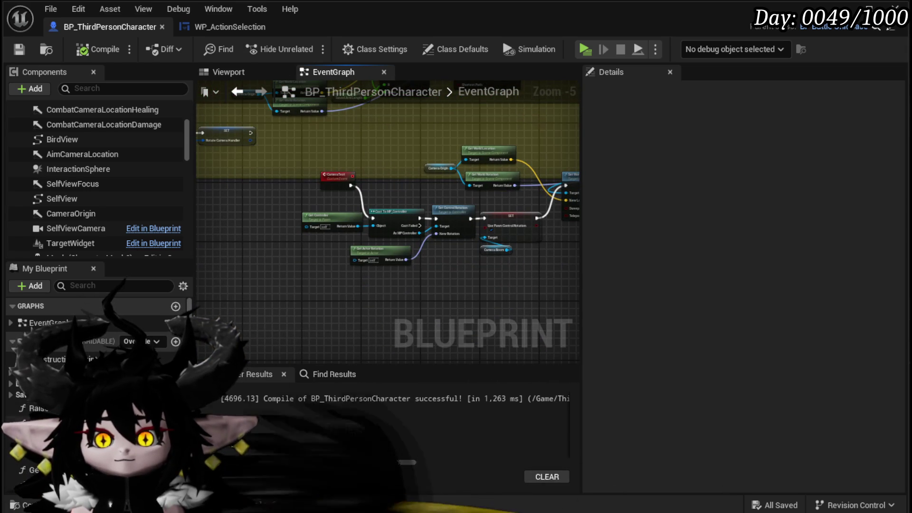
pyautogui.scroll(4, 304, 209)
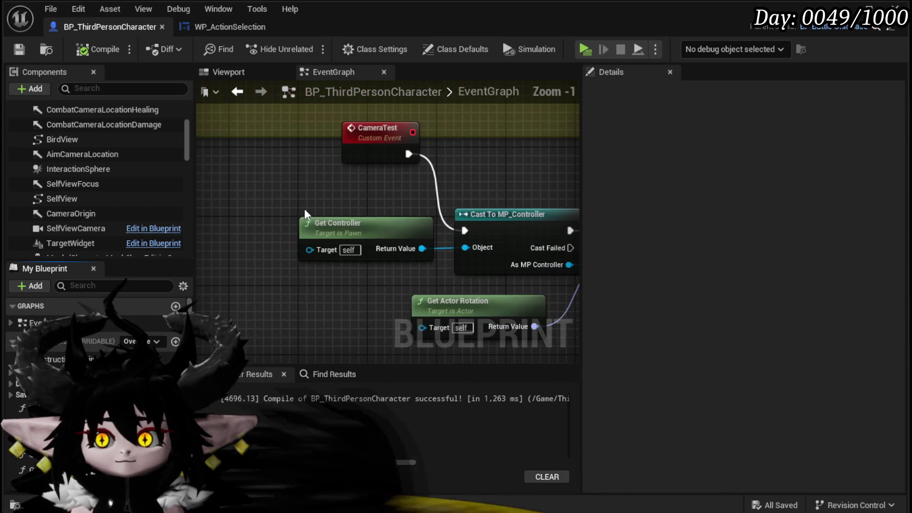
# Add a SET Current View node storing FreeLook, wired between CameraTest and Cast To MP_Controller.
pyautogui.rightClick(284, 192)
pyautogui.write('set ')
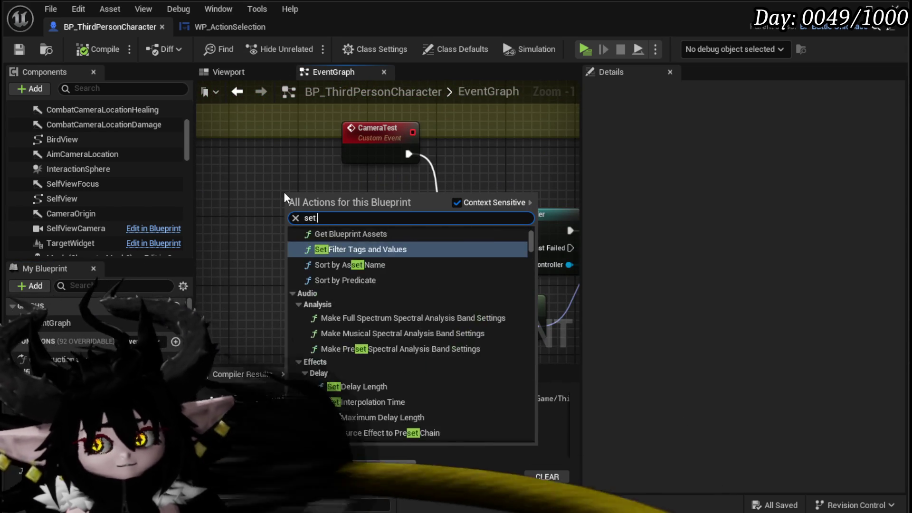
pyautogui.write('Current Vie')
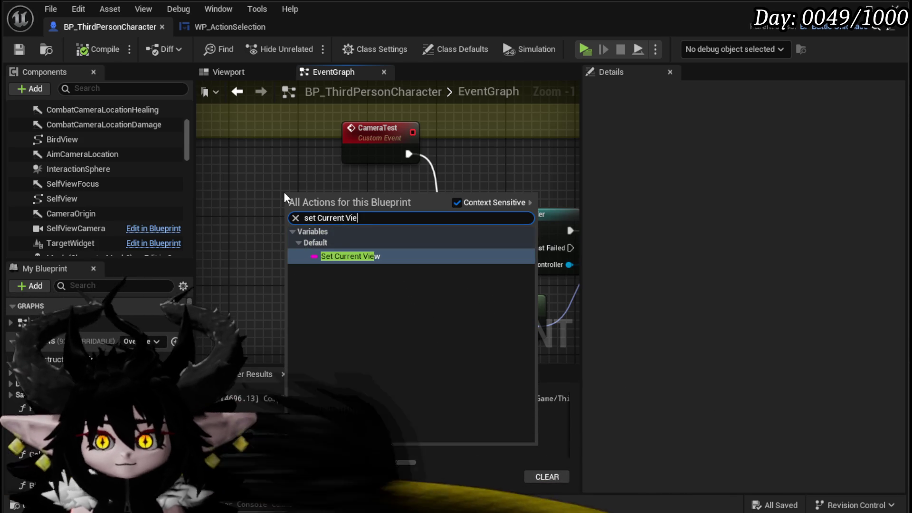
pyautogui.click(353, 254)
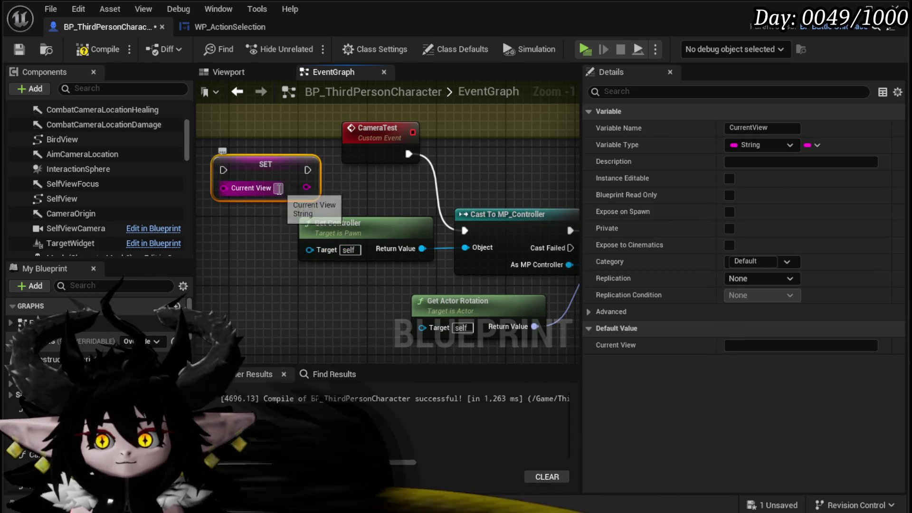
pyautogui.write('FreeL')
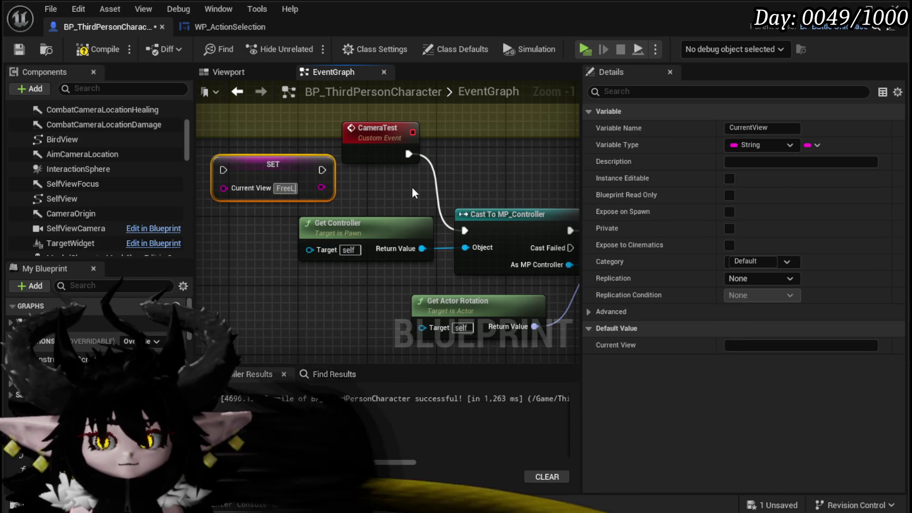
pyautogui.write('ook')
pyautogui.moveTo(382, 141)
pyautogui.mouseDown()
pyautogui.moveTo(379, 176)
pyautogui.moveTo(227, 207)
pyautogui.moveTo(260, 220)
pyautogui.moveTo(294, 210)
pyautogui.moveTo(374, 221)
pyautogui.mouseUp()
pyautogui.moveTo(448, 218)
pyautogui.mouseDown()
pyautogui.moveTo(552, 263)
pyautogui.moveTo(535, 271)
pyautogui.mouseUp()
pyautogui.moveTo(246, 204)
pyautogui.mouseDown()
pyautogui.moveTo(359, 154)
pyautogui.moveTo(381, 173)
pyautogui.mouseUp()
pyautogui.keyDown('ctrl'); pyautogui.click(418, 212); pyautogui.keyUp('ctrl')
pyautogui.moveTo(418, 211)
pyautogui.mouseDown()
pyautogui.moveTo(469, 194)
pyautogui.moveTo(513, 203)
pyautogui.mouseUp()
pyautogui.scroll(-2, 357, 175)
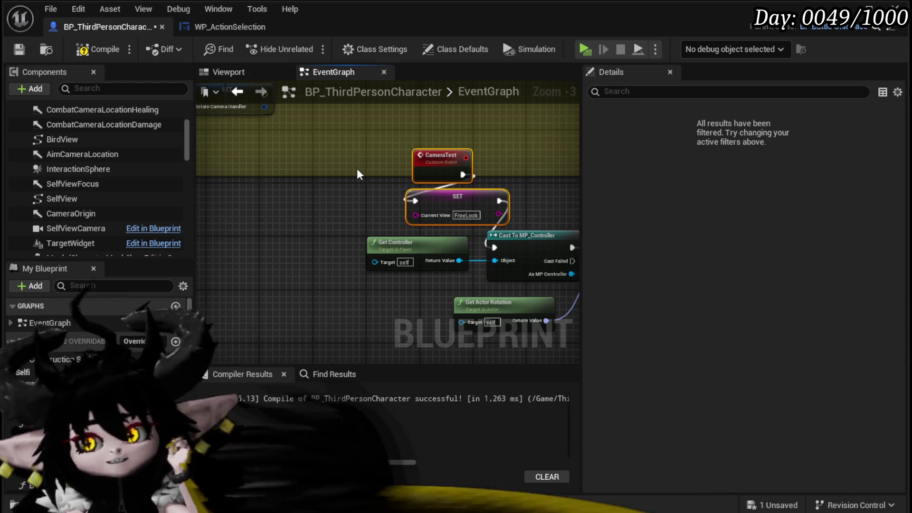
# Pan across the character graph to review the Branch, Timeline, Set World Location and Client Raise Event nodes.
pyautogui.moveTo(342, 180)
pyautogui.mouseDown()
pyautogui.moveTo(260, 204)
pyautogui.moveTo(363, 247)
pyautogui.moveTo(330, 221)
pyautogui.moveTo(400, 290)
pyautogui.mouseUp()
pyautogui.scroll(-4, 260, 203)
pyautogui.scroll(4, 436, 256)
pyautogui.moveTo(436, 256)
pyautogui.mouseDown()
pyautogui.moveTo(332, 204)
pyautogui.moveTo(512, 232)
pyautogui.mouseUp()
pyautogui.scroll(-2, 276, 190)
pyautogui.moveTo(276, 190)
pyautogui.mouseDown()
pyautogui.moveTo(401, 179)
pyautogui.moveTo(213, 182)
pyautogui.moveTo(394, 209)
pyautogui.moveTo(291, 206)
pyautogui.moveTo(424, 213)
pyautogui.mouseUp()
pyautogui.scroll(2, 394, 209)
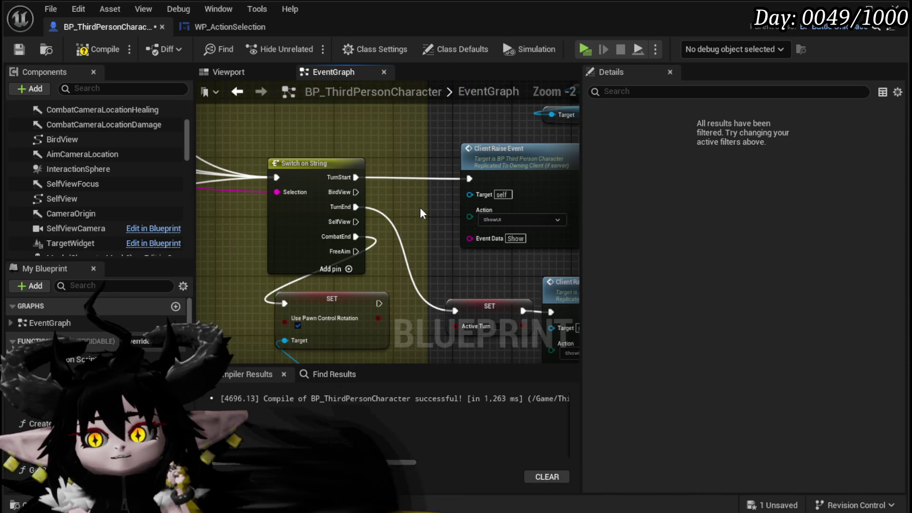
pyautogui.scroll(-1, 420, 207)
pyautogui.moveTo(523, 217)
pyautogui.mouseDown()
pyautogui.moveTo(257, 182)
pyautogui.moveTo(562, 199)
pyautogui.moveTo(326, 180)
pyautogui.mouseUp()
pyautogui.scroll(-3, 561, 204)
pyautogui.scroll(4, 342, 223)
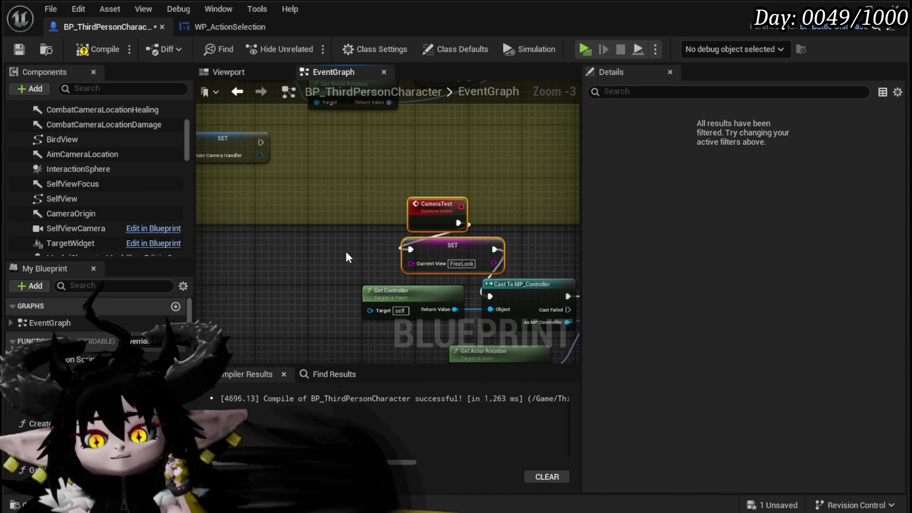
# Compile and save BP_ThirdPersonCharacter, then switch to the WP_ActionSelection widget graph.
pyautogui.click(346, 255)
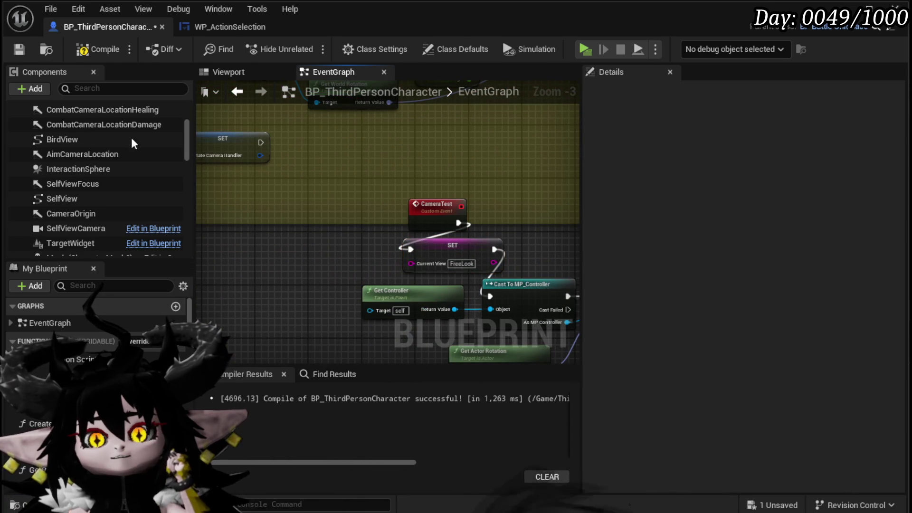
pyautogui.click(22, 52)
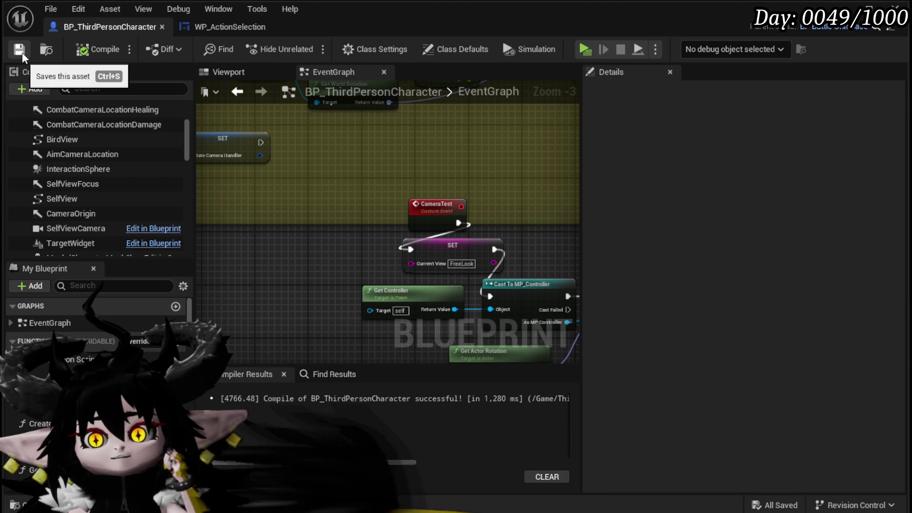
pyautogui.click(233, 25)
pyautogui.moveTo(359, 190)
pyautogui.mouseDown()
pyautogui.moveTo(380, 157)
pyautogui.moveTo(465, 198)
pyautogui.moveTo(430, 145)
pyautogui.mouseUp()
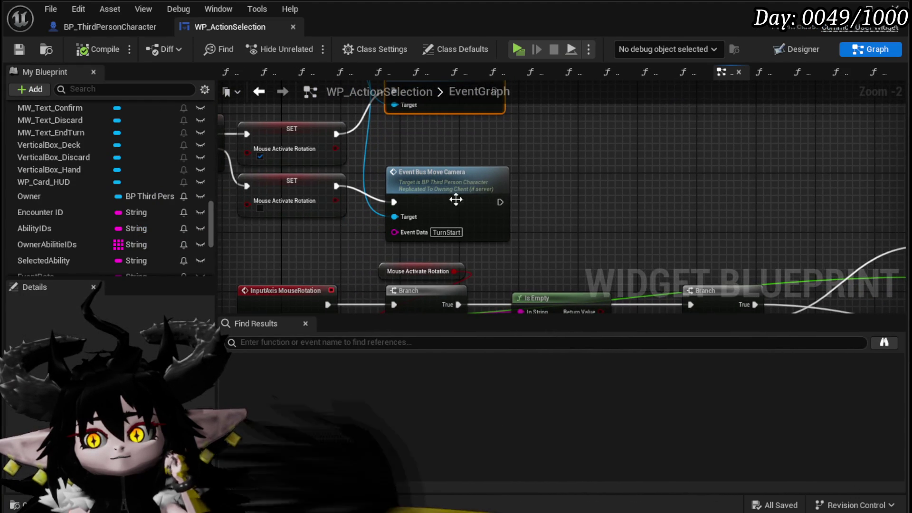
# Return to BP_ThirdPersonCharacter's graph and bring the TL_SplineMovement timeline into view.
pyautogui.click(548, 236)
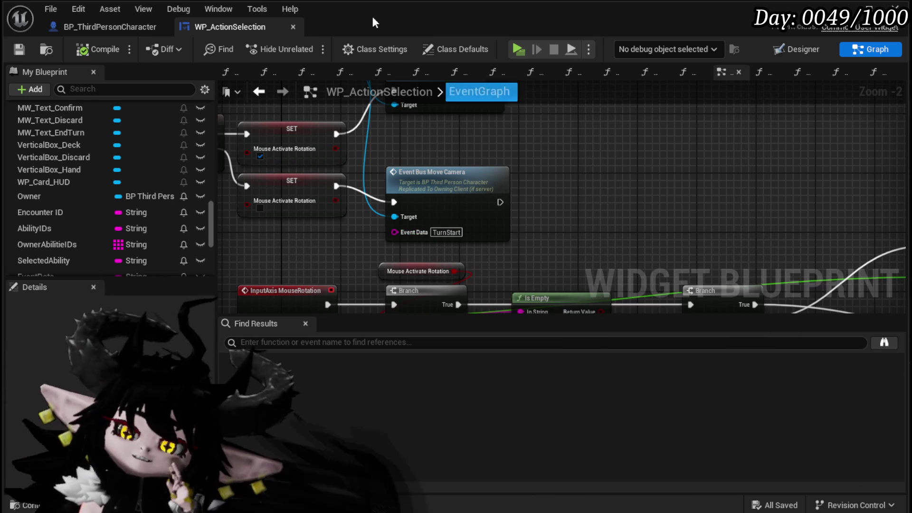
pyautogui.click(95, 26)
pyautogui.moveTo(506, 129); pyautogui.dragTo(356, 198)
pyautogui.scroll(3, 290, 181)
pyautogui.moveTo(347, 246)
pyautogui.mouseDown()
pyautogui.moveTo(477, 234)
pyautogui.moveTo(356, 208)
pyautogui.mouseUp()
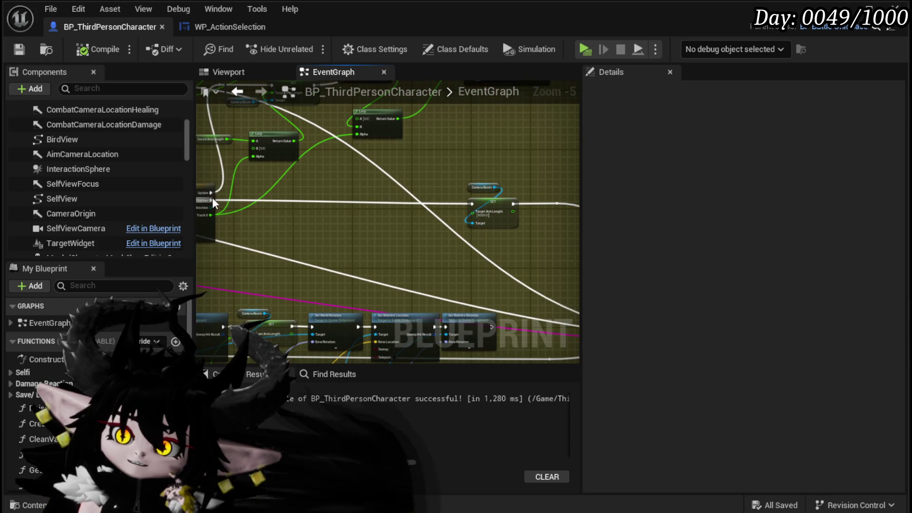
# Wire the timeline's Finished output, delete the Camera Boom arm-length nodes, then compile and save.
pyautogui.moveTo(213, 199); pyautogui.dragTo(217, 201)
pyautogui.moveTo(486, 221)
pyautogui.mouseDown()
pyautogui.moveTo(591, 217)
pyautogui.moveTo(480, 204)
pyautogui.mouseUp()
pyautogui.press('Delete')
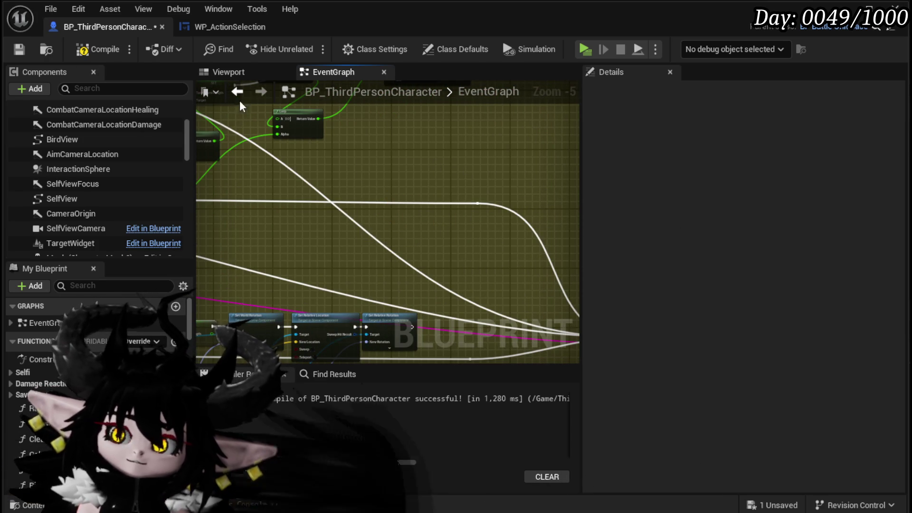
pyautogui.click(22, 51)
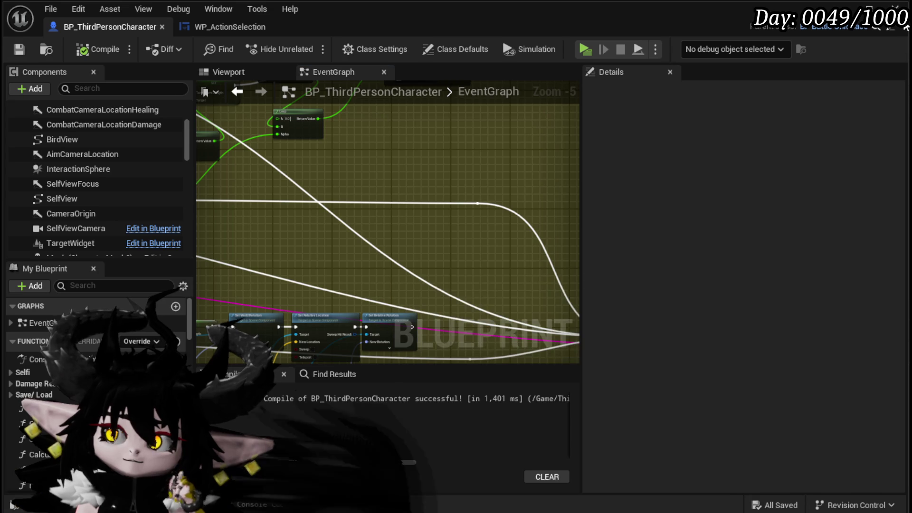
pyautogui.hotkey('alt', 'Tab')
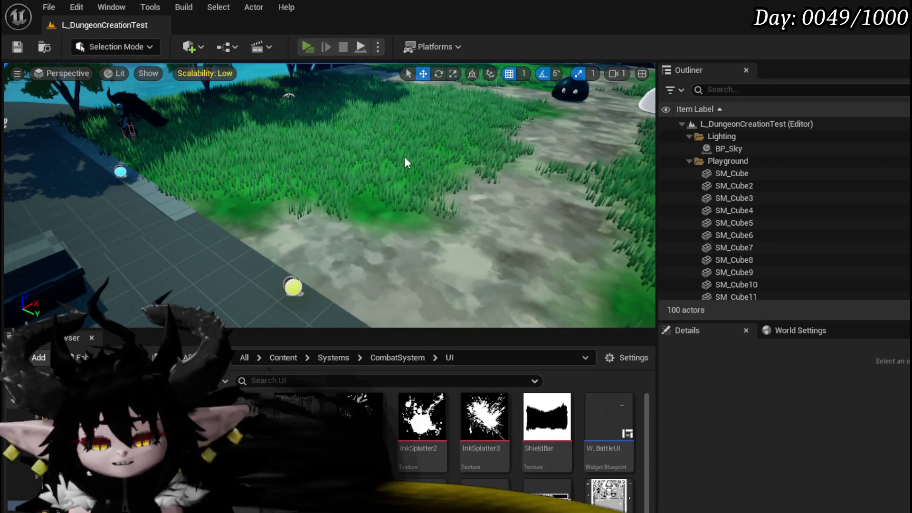
# Launch a standalone play-test, enter the Slime_Fire battle, and play the Hand of Greed card.
pyautogui.hotkey('alt', 'p')
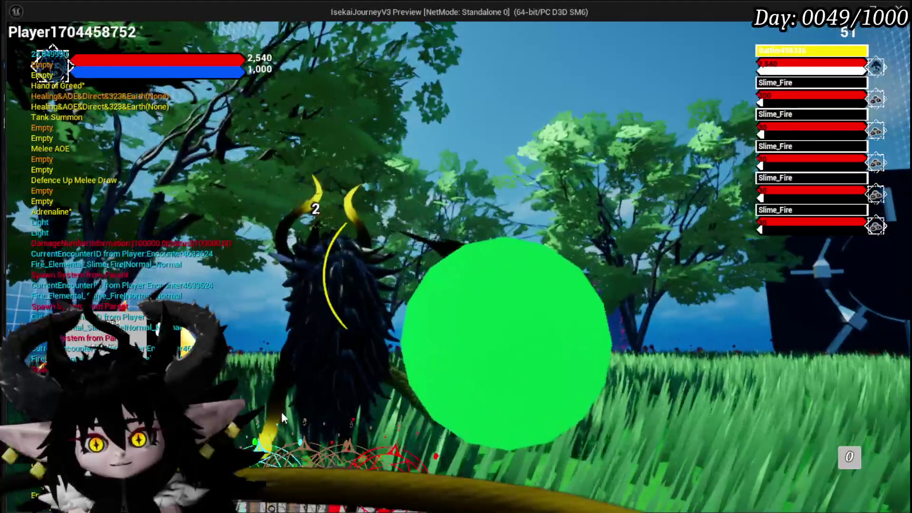
pyautogui.moveTo(281, 412)
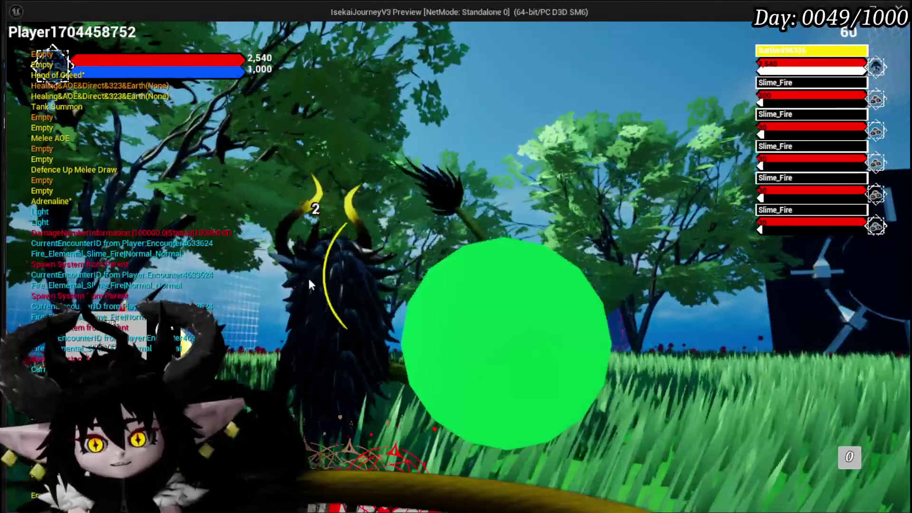
pyautogui.moveTo(386, 446)
pyautogui.click(400, 423)
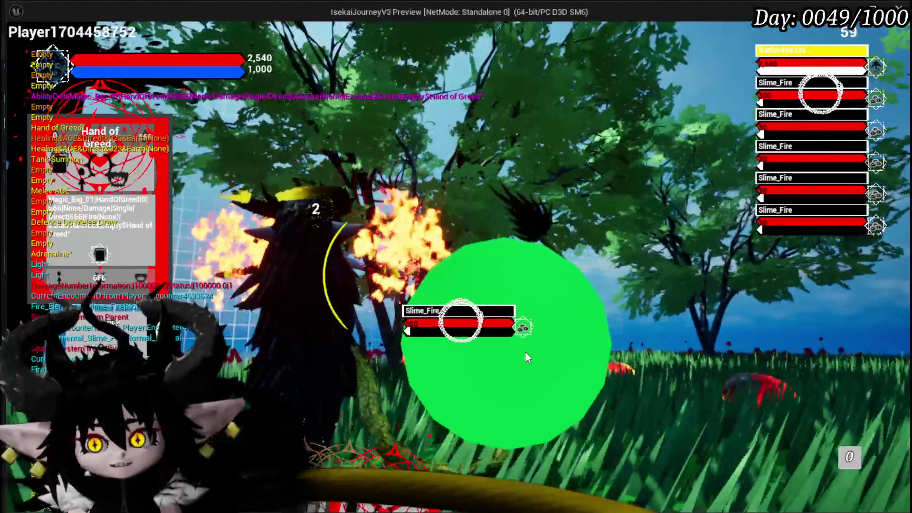
# Cycle the target through the Slime_Fire enemies with E, then end the preview and save the map.
pyautogui.press('e')
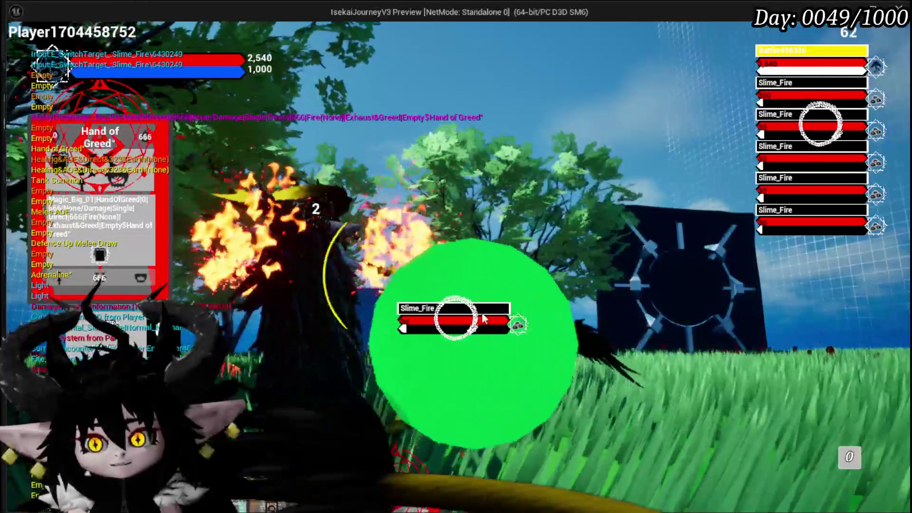
pyautogui.press('e')
pyautogui.press('e')
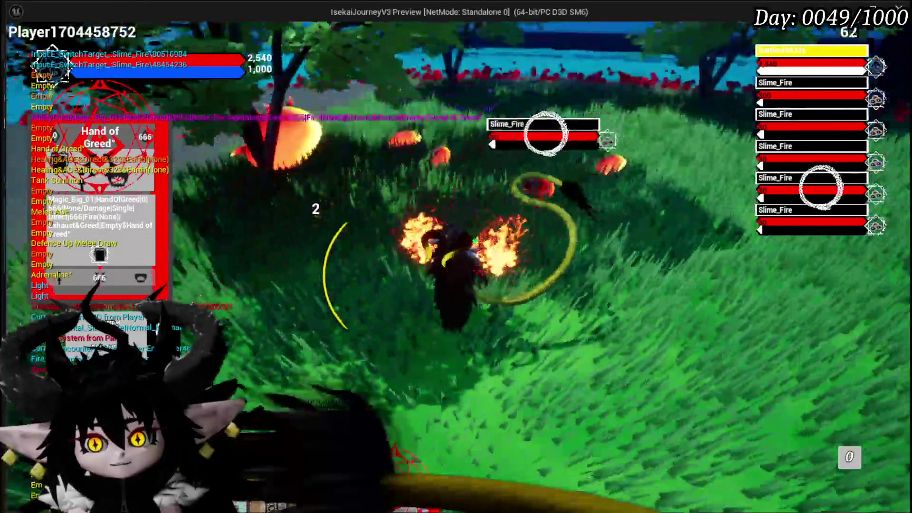
pyautogui.press('e')
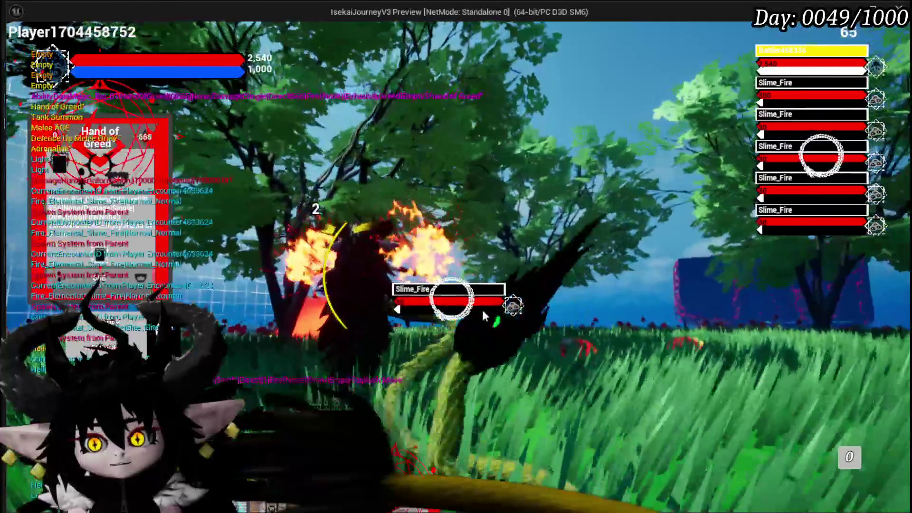
pyautogui.press('e')
pyautogui.press('e')
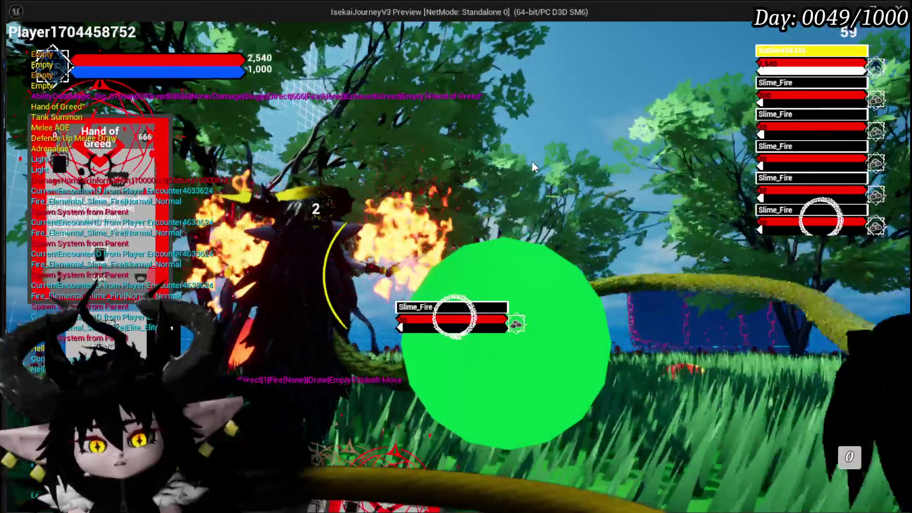
pyautogui.moveTo(397, 476)
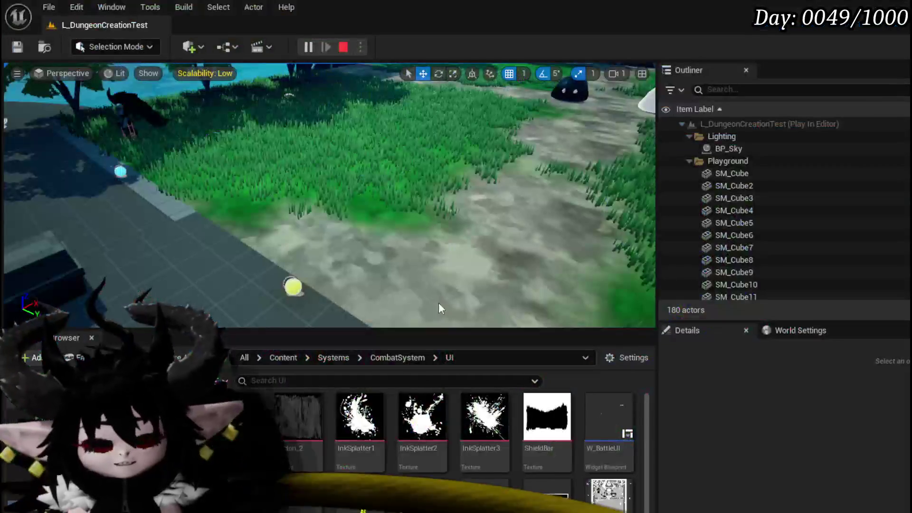
pyautogui.click(19, 47)
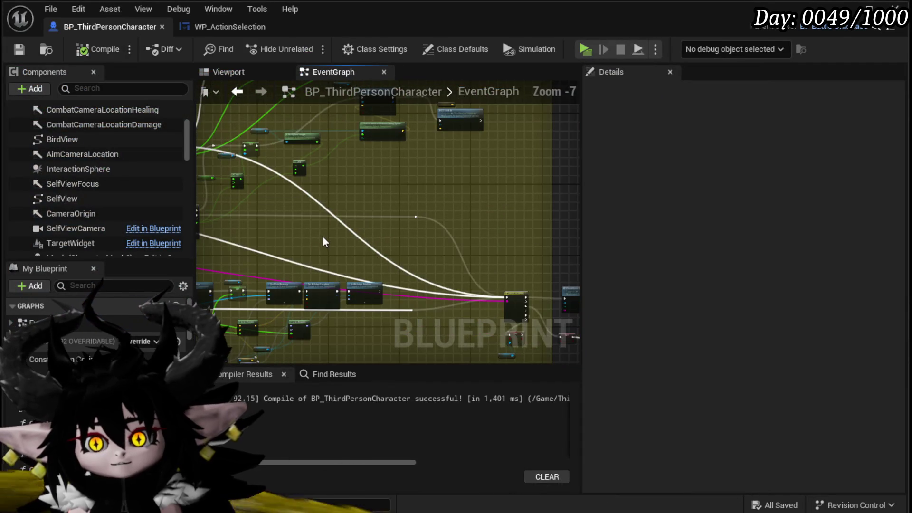
# Add a Camera Test call to the SingleTarget case of the camera Switch on String.
pyautogui.scroll(-3, 403, 226)
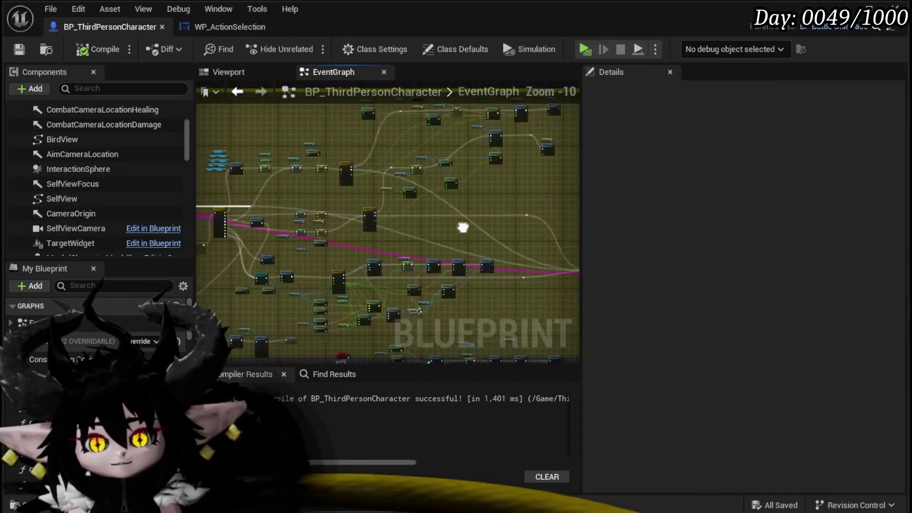
pyautogui.scroll(8, 280, 322)
pyautogui.scroll(2, 275, 251)
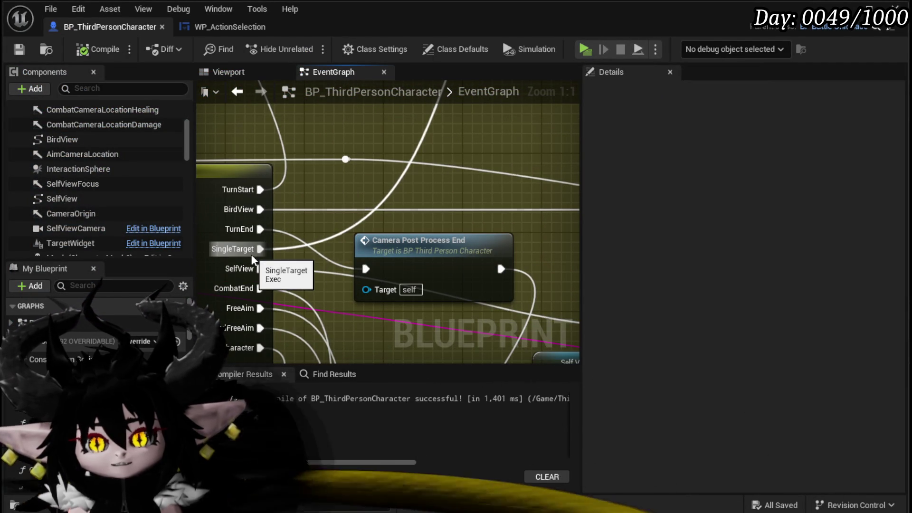
pyautogui.moveTo(455, 112); pyautogui.dragTo(446, 108)
pyautogui.write('camera')
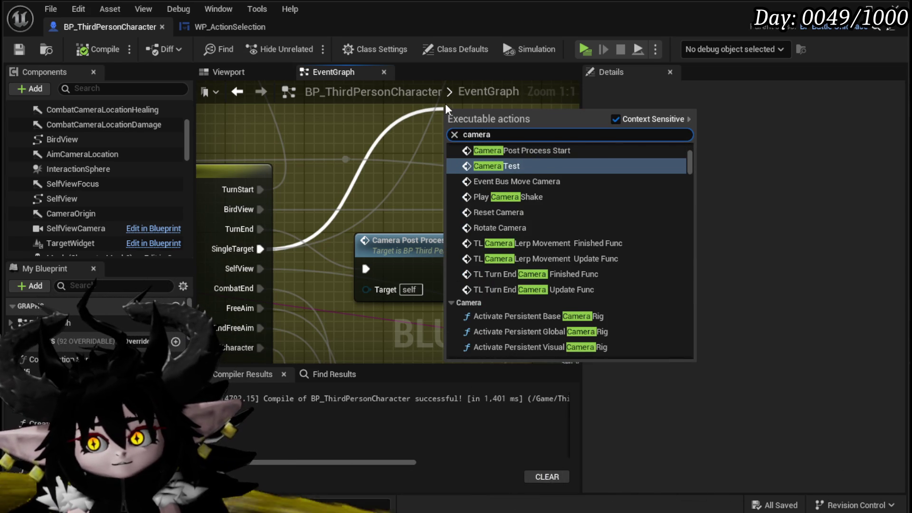
pyautogui.press('Return')
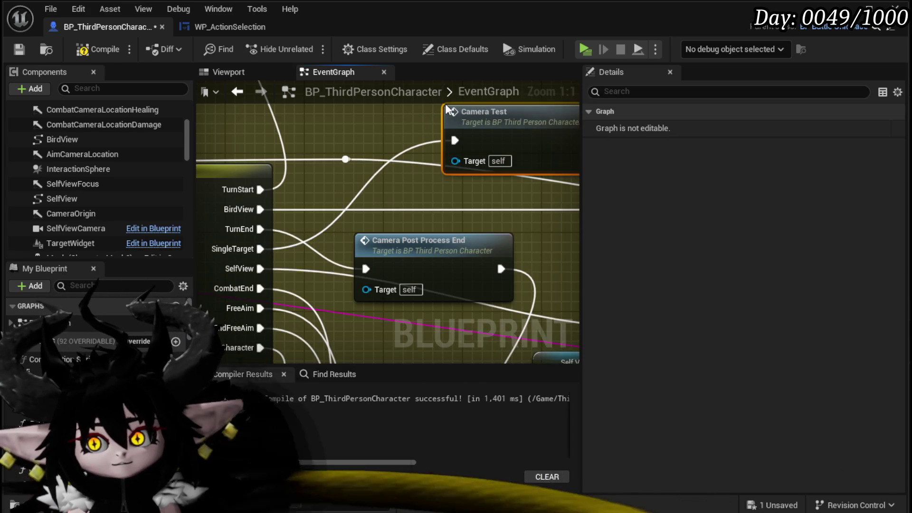
pyautogui.scroll(-1, 475, 228)
pyautogui.moveTo(481, 228); pyautogui.dragTo(445, 168)
# Check the CurrentView variable on the SET node, then compile and save BP_ThirdPersonCharacter.
pyautogui.scroll(-3, 460, 168)
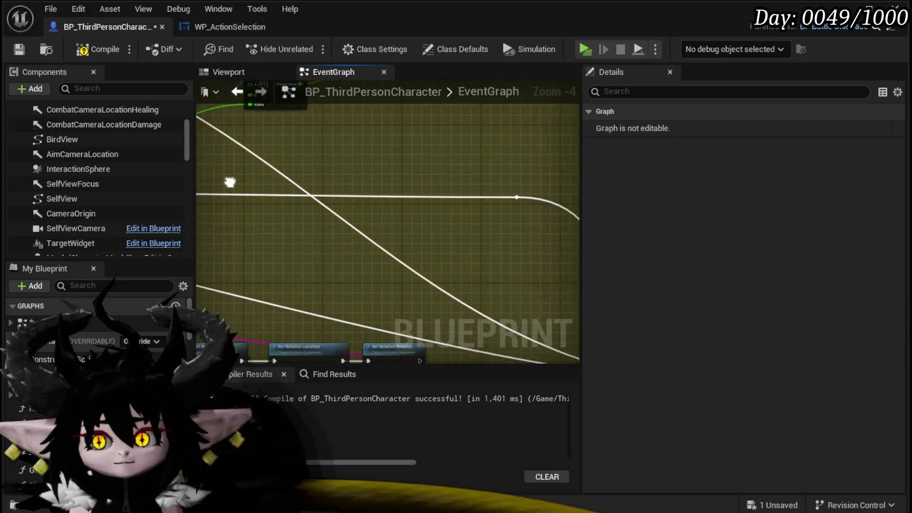
pyautogui.scroll(-3, 336, 199)
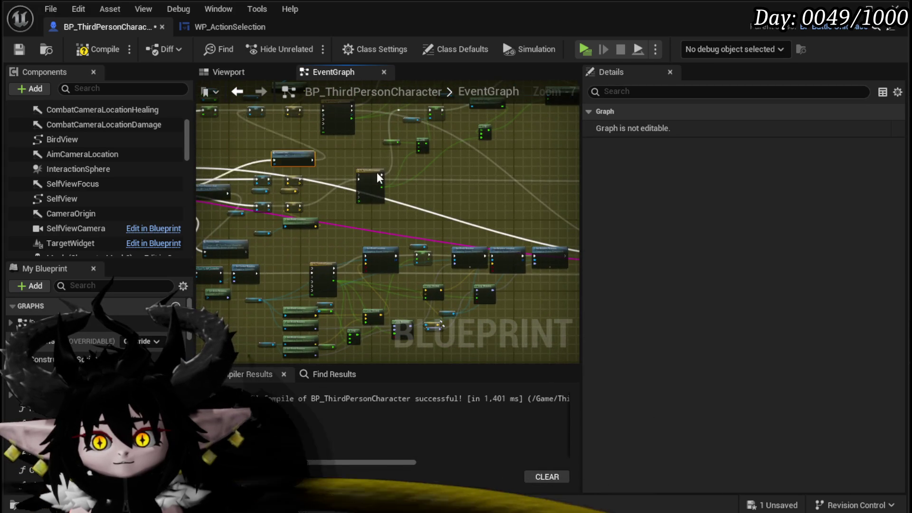
pyautogui.moveTo(290, 163); pyautogui.dragTo(230, 230)
pyautogui.scroll(4, 299, 224)
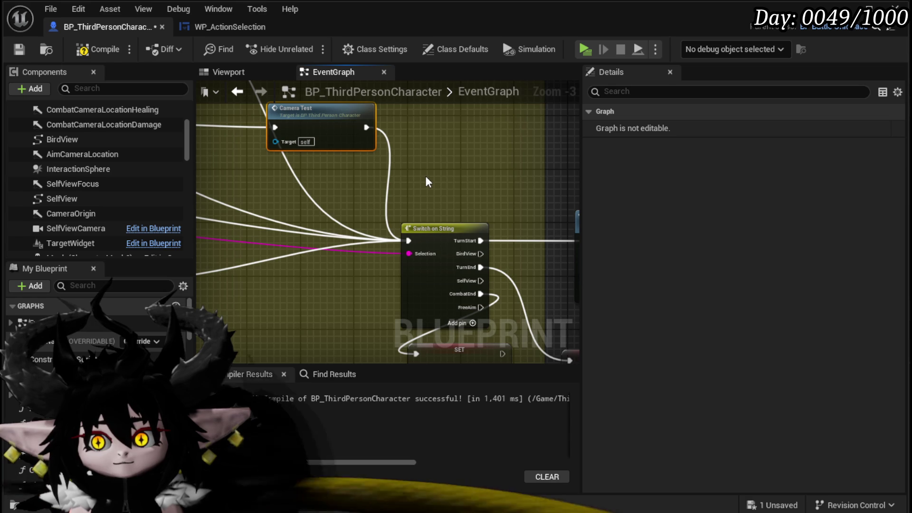
pyautogui.scroll(-2, 427, 181)
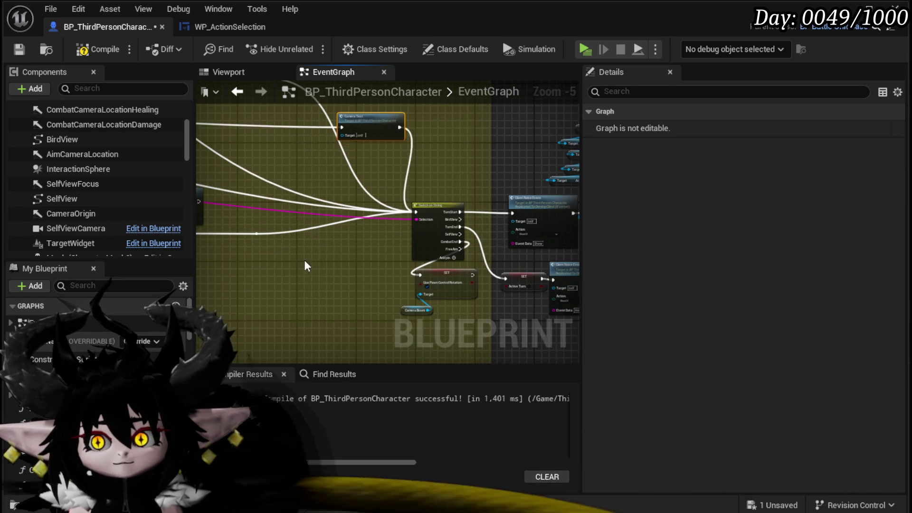
pyautogui.scroll(-3, 322, 246)
pyautogui.scroll(4, 428, 233)
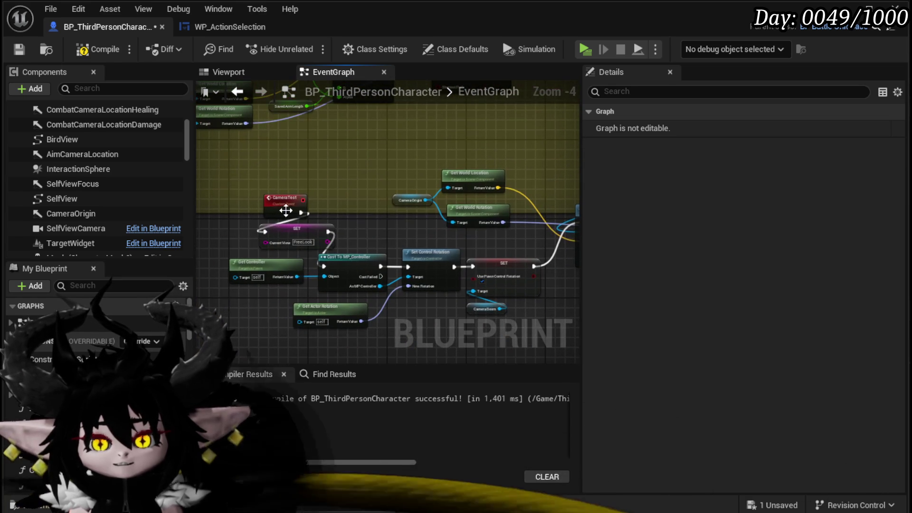
pyautogui.click(288, 236)
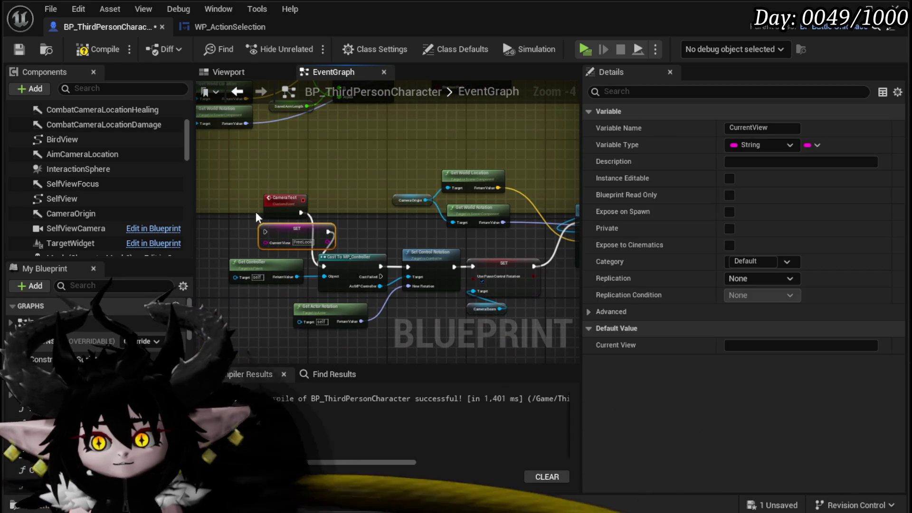
pyautogui.click(18, 50)
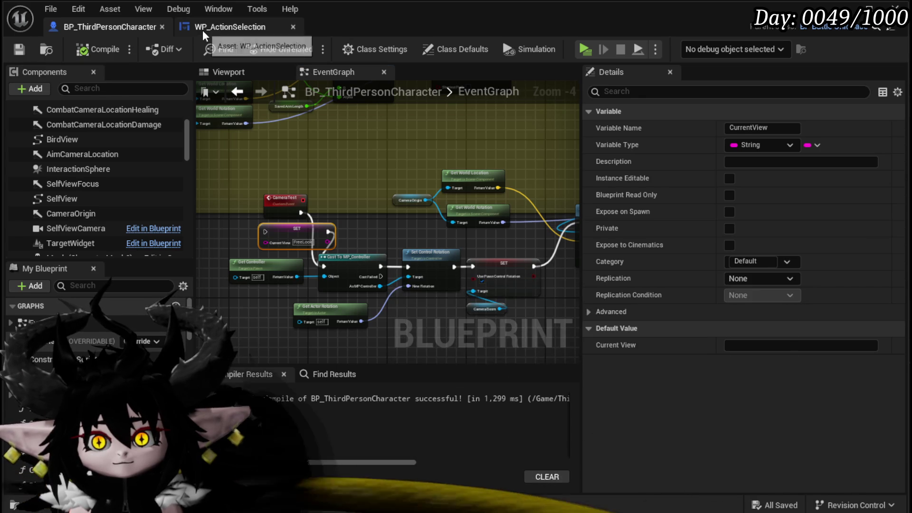
# In the WP_ActionSelection graph, paste the SET Current View FreeLook node and shift Camera Test aside.
pyautogui.click(230, 26)
pyautogui.scroll(3, 533, 170)
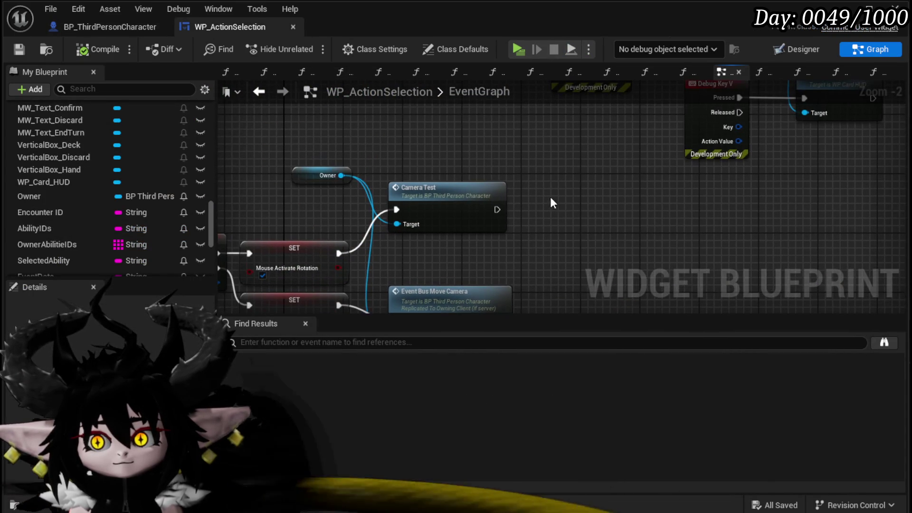
pyautogui.hotkey('ctrl', 'v')
pyautogui.moveTo(475, 194); pyautogui.dragTo(569, 158)
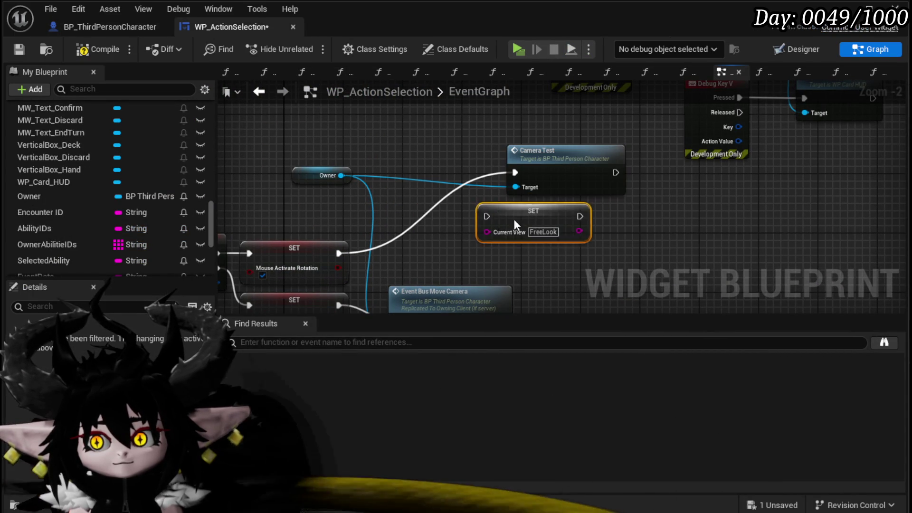
# Add Owner's Set Current View node, wire it ahead of Camera Test, then compile and save.
pyautogui.moveTo(351, 173); pyautogui.dragTo(393, 168)
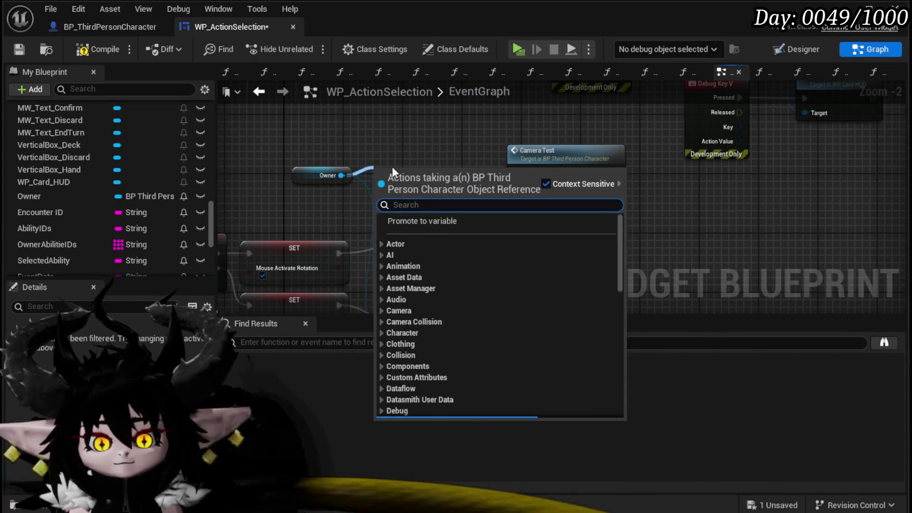
pyautogui.write('current view')
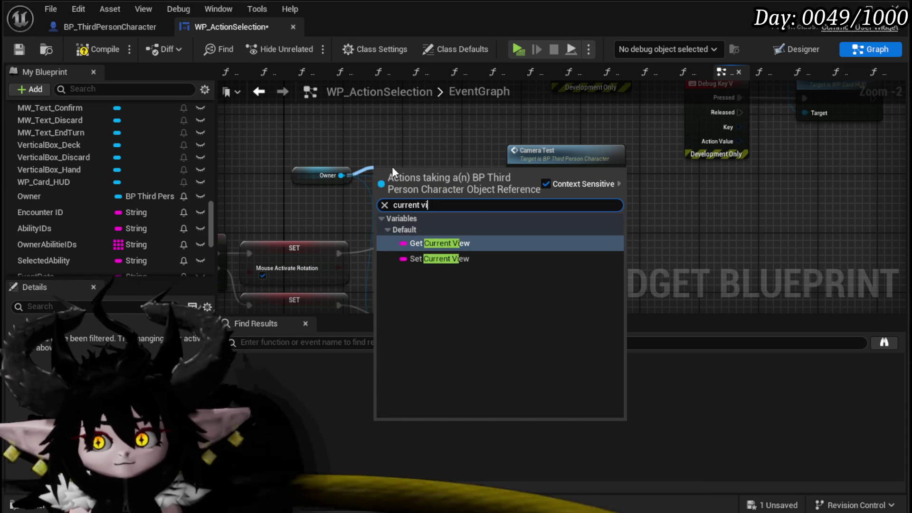
pyautogui.click(412, 244)
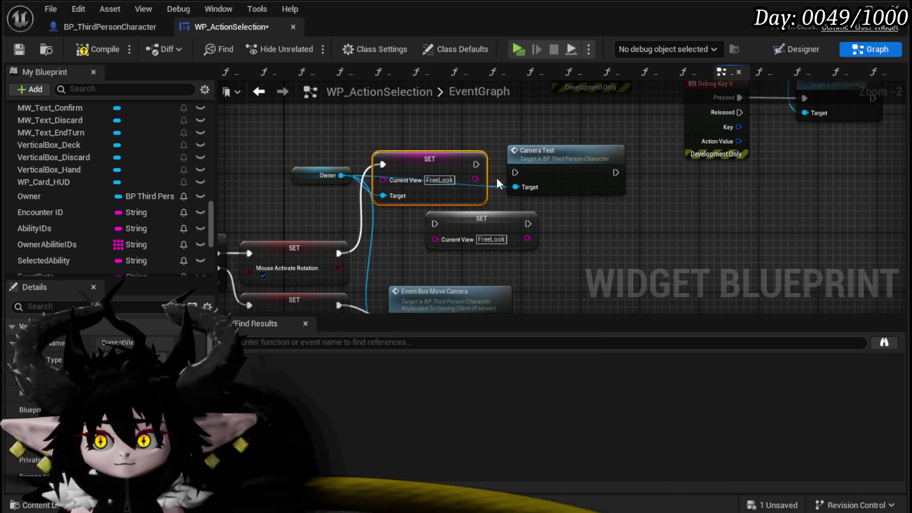
pyautogui.moveTo(474, 169); pyautogui.dragTo(516, 176)
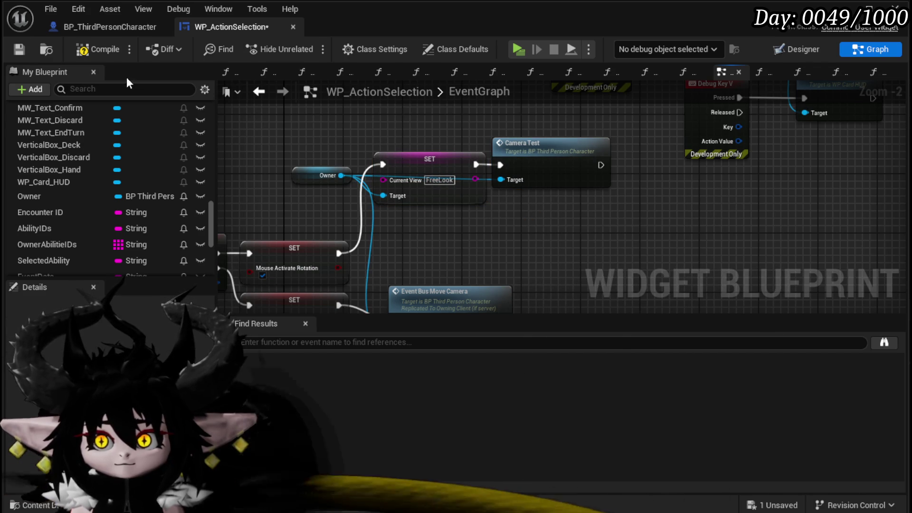
pyautogui.press('F7')
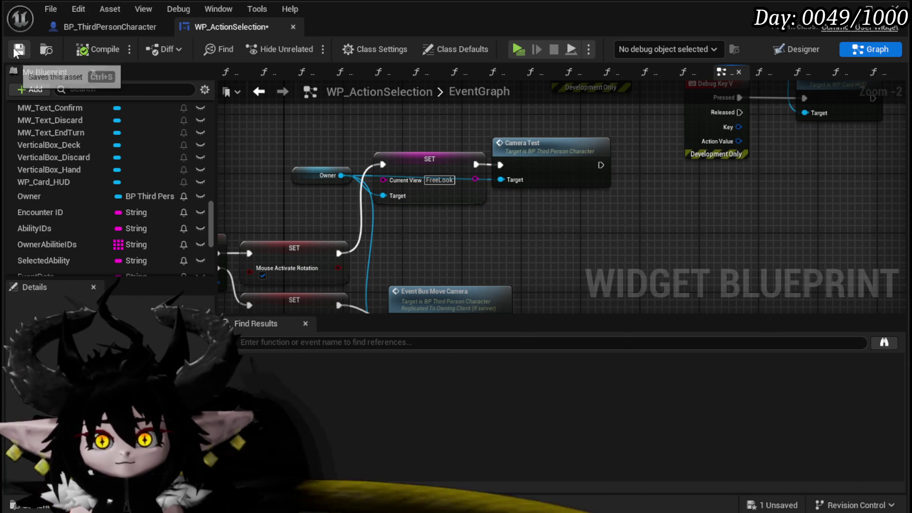
pyautogui.click(17, 50)
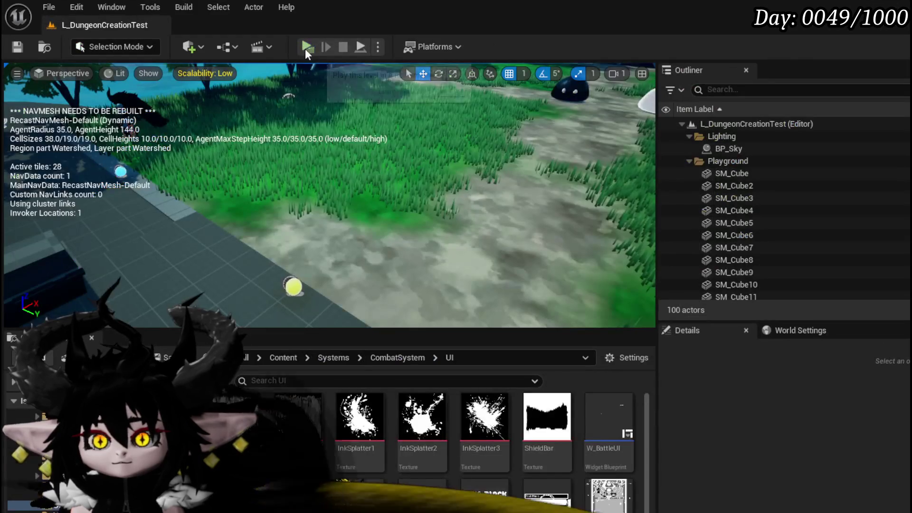
# Play-test the level, run the character into the fire slime fight, and play Hand of Greed.
pyautogui.hotkey('alt', 'p')
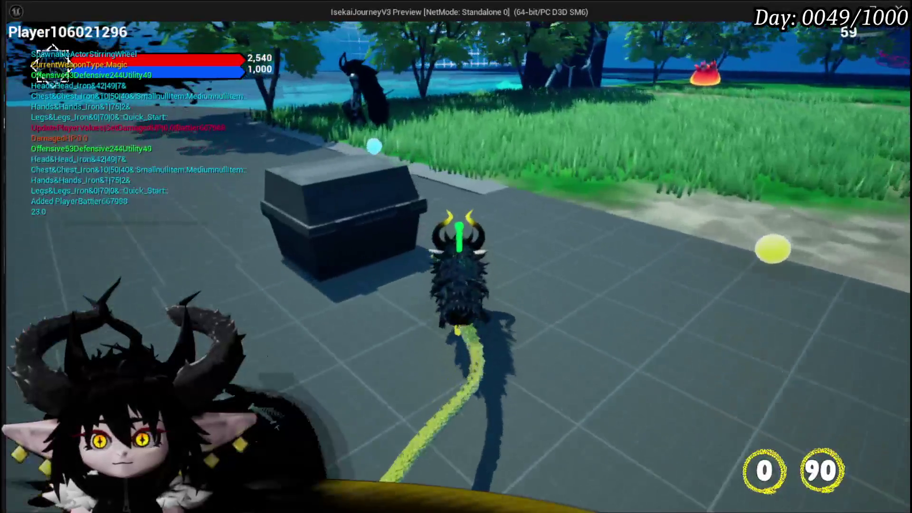
pyautogui.press('w')
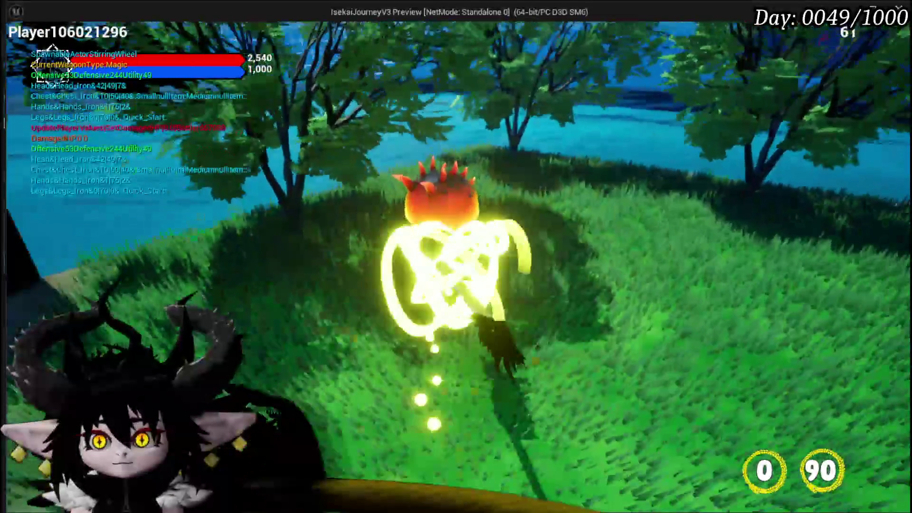
pyautogui.press('w')
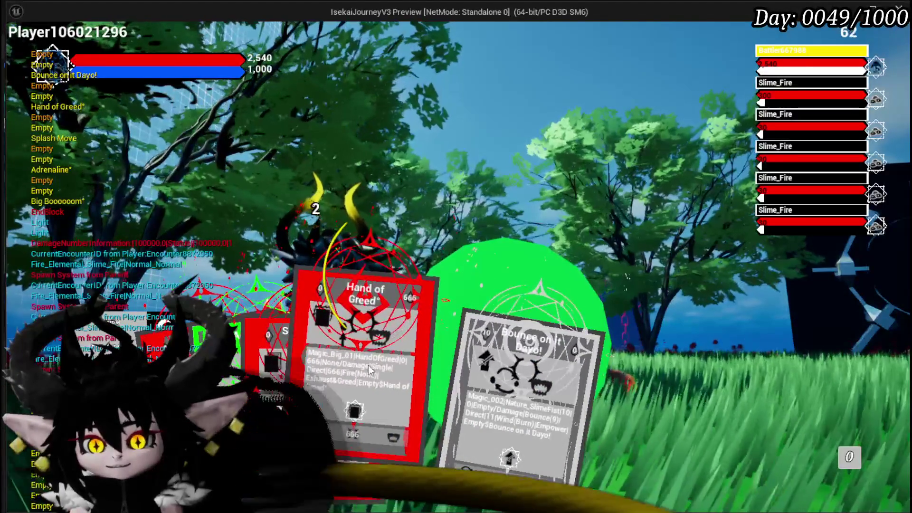
pyautogui.click(370, 368)
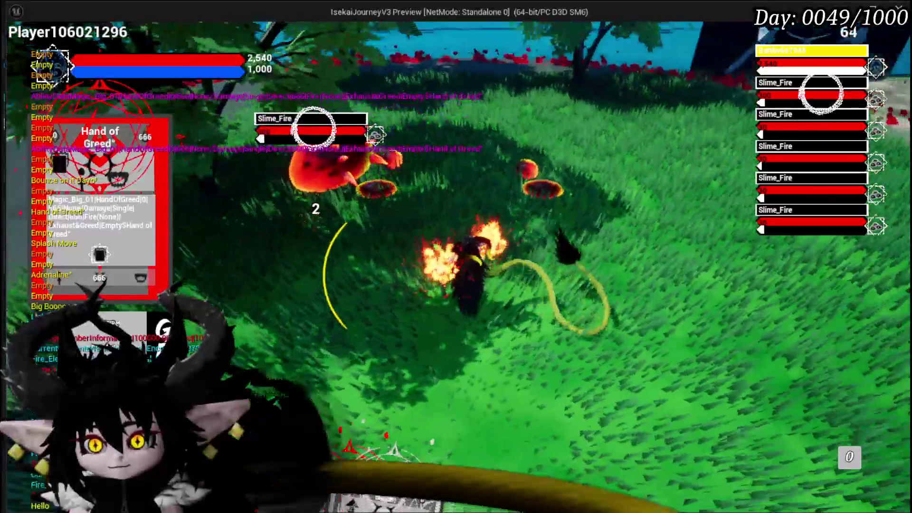
# Cycle targets among the fire slimes with Tab, stop the play test, and save the level.
pyautogui.press('Tab')
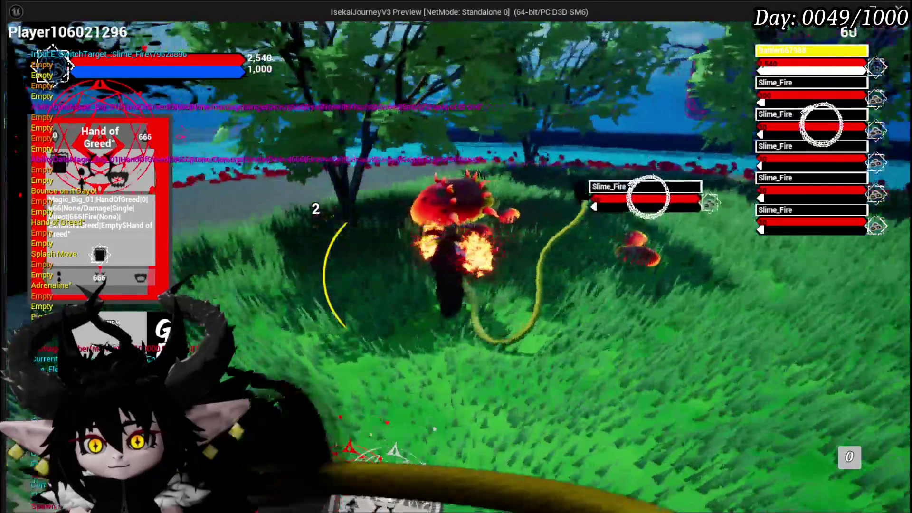
pyautogui.press('Tab')
pyautogui.press('Tab')
pyautogui.press('Tab')
pyautogui.press('Tab')
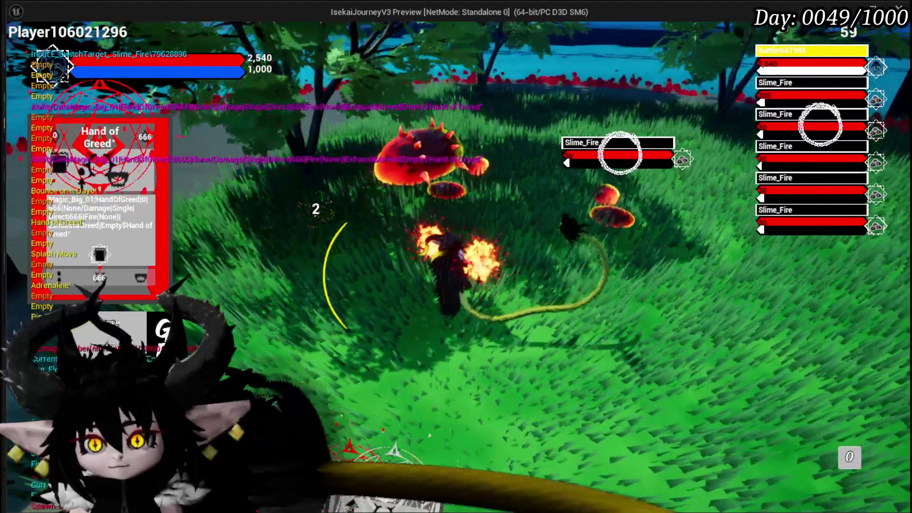
pyautogui.press('Tab')
pyautogui.press('Tab')
pyautogui.press('Tab')
pyautogui.press('Tab')
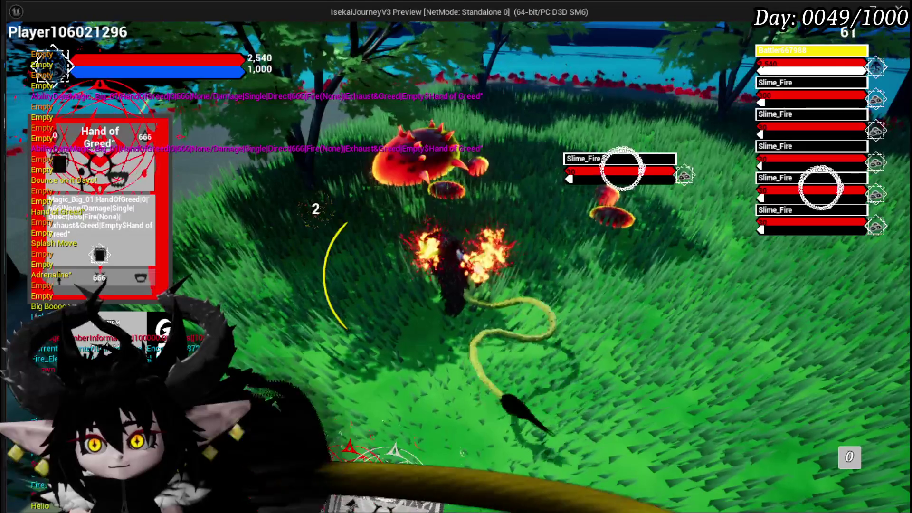
pyautogui.press('Tab')
pyautogui.press('Tab')
pyautogui.press('Tab')
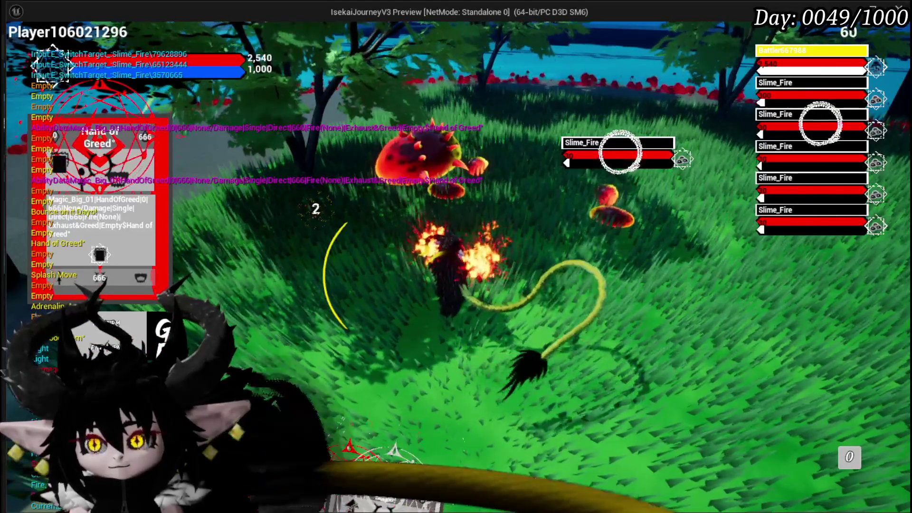
pyautogui.press('Escape')
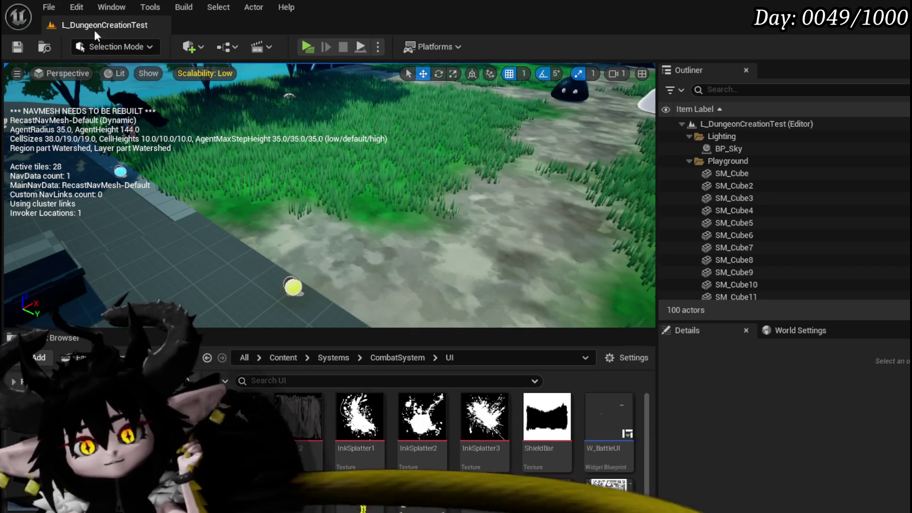
pyautogui.click(27, 46)
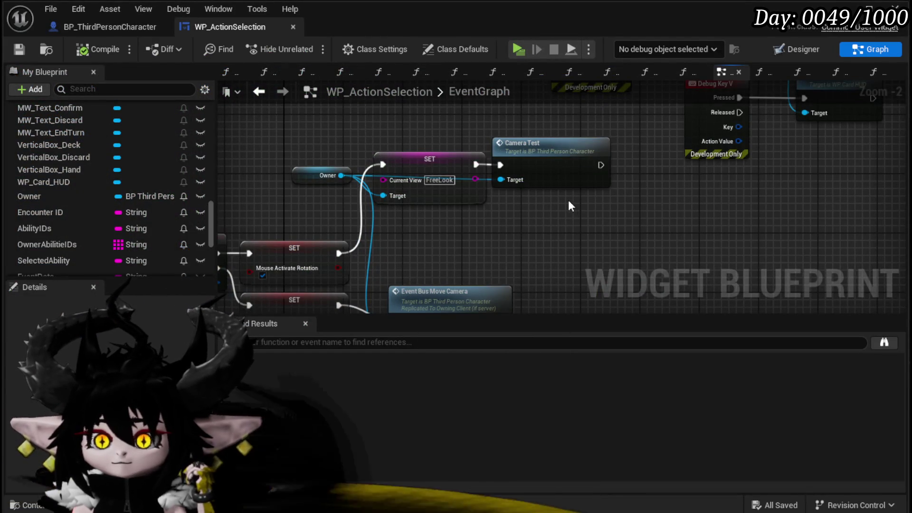
# Switch to the BP_ThirdPersonCharacter graph and bring the camera view switch into view.
pyautogui.scroll(-4, 569, 201)
pyautogui.scroll(-1, 639, 172)
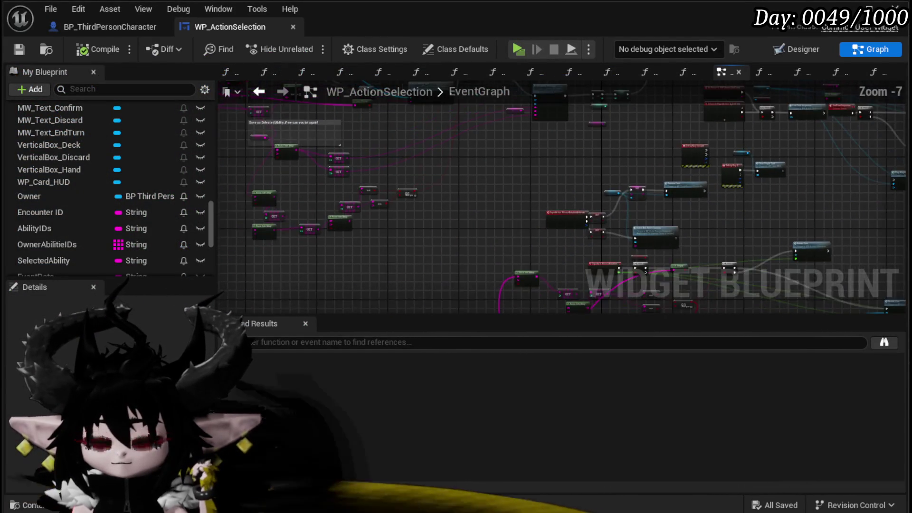
pyautogui.scroll(5, 456, 204)
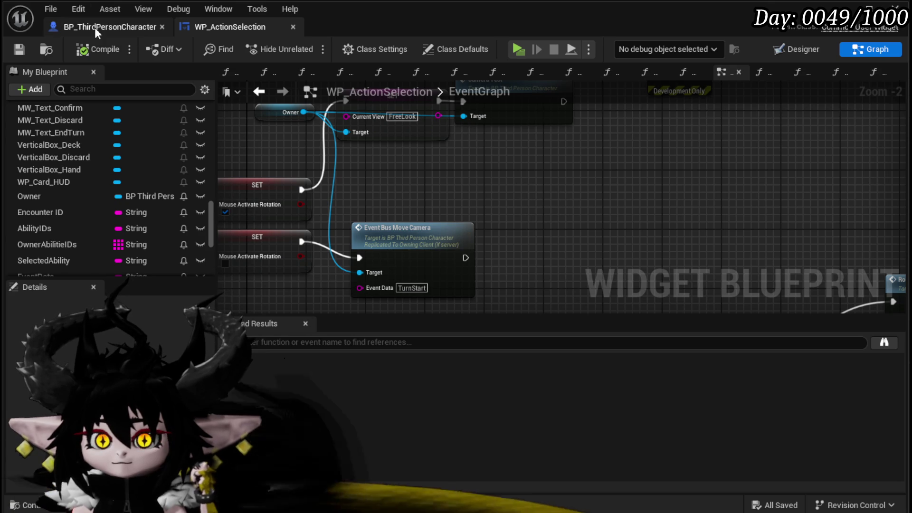
pyautogui.hotkey('ctrl', 'Tab')
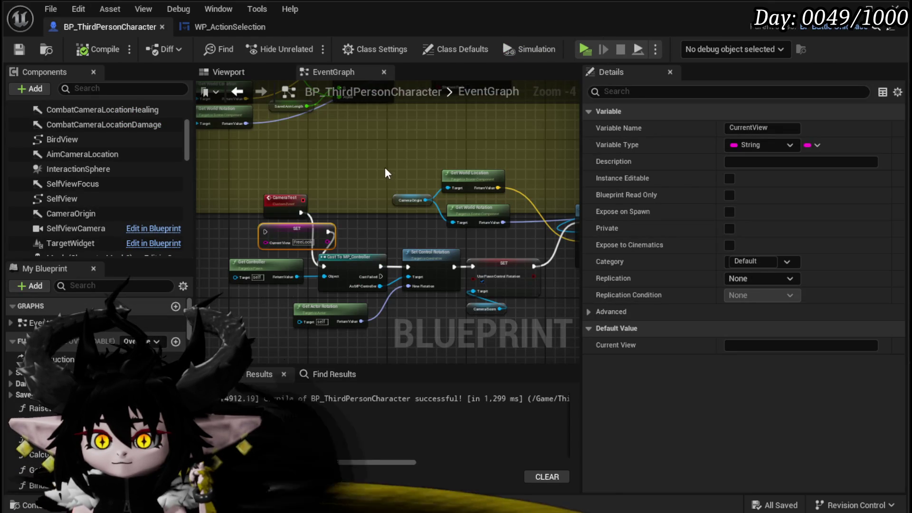
pyautogui.moveTo(361, 229); pyautogui.dragTo(385, 303)
pyautogui.scroll(3, 338, 205)
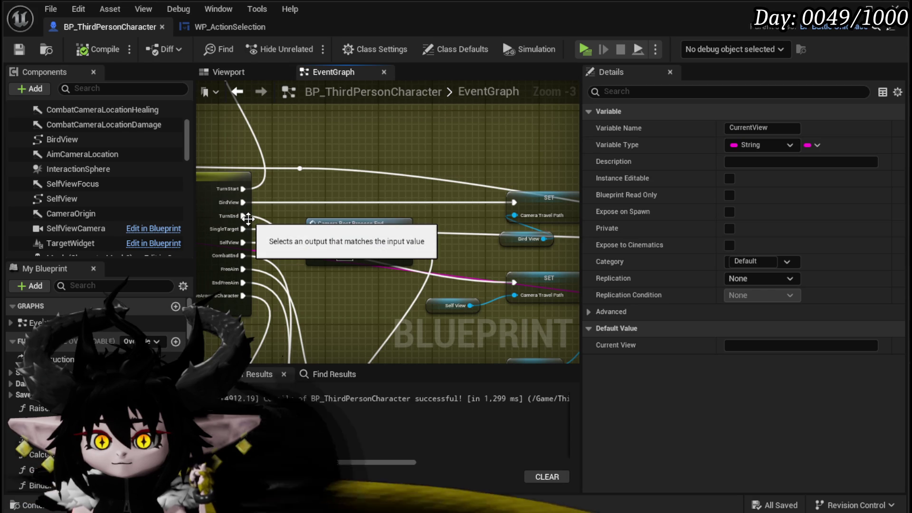
# Wire the TurnEnd case into SET Camera Travel Path, tidy the post-process node, and save.
pyautogui.moveTo(513, 202); pyautogui.dragTo(238, 216)
pyautogui.moveTo(367, 239); pyautogui.dragTo(368, 262)
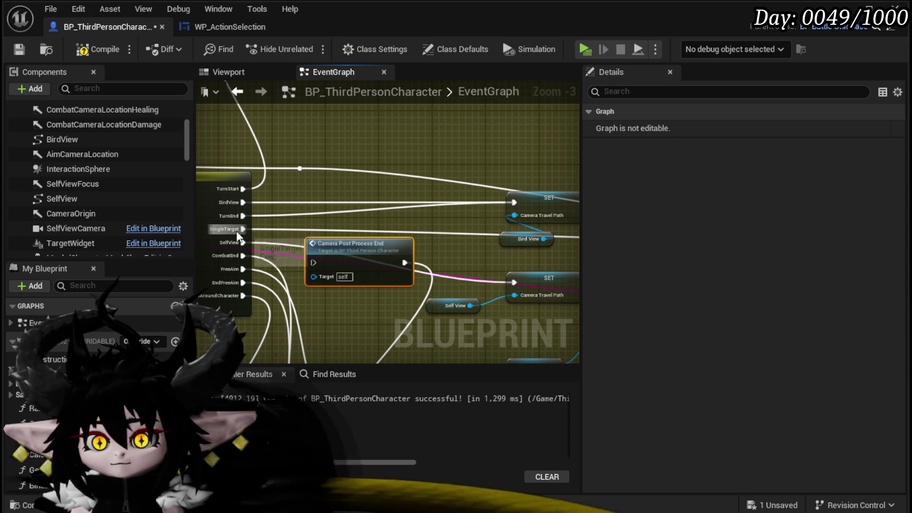
pyautogui.scroll(-1, 475, 222)
pyautogui.moveTo(475, 222)
pyautogui.mouseDown()
pyautogui.moveTo(414, 114)
pyautogui.moveTo(432, 196)
pyautogui.moveTo(278, 100)
pyautogui.moveTo(445, 149)
pyautogui.moveTo(327, 238)
pyautogui.mouseUp()
pyautogui.scroll(-3, 317, 245)
pyautogui.scroll(3, 315, 246)
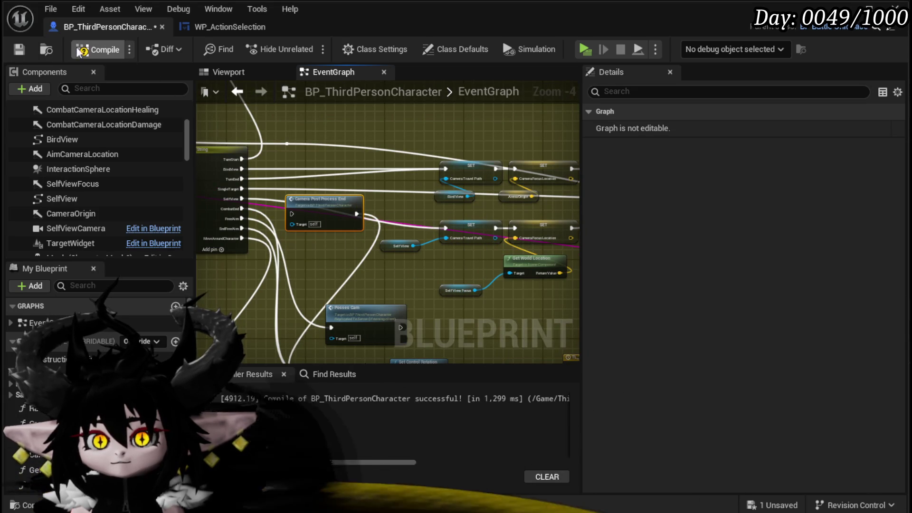
pyautogui.click(14, 47)
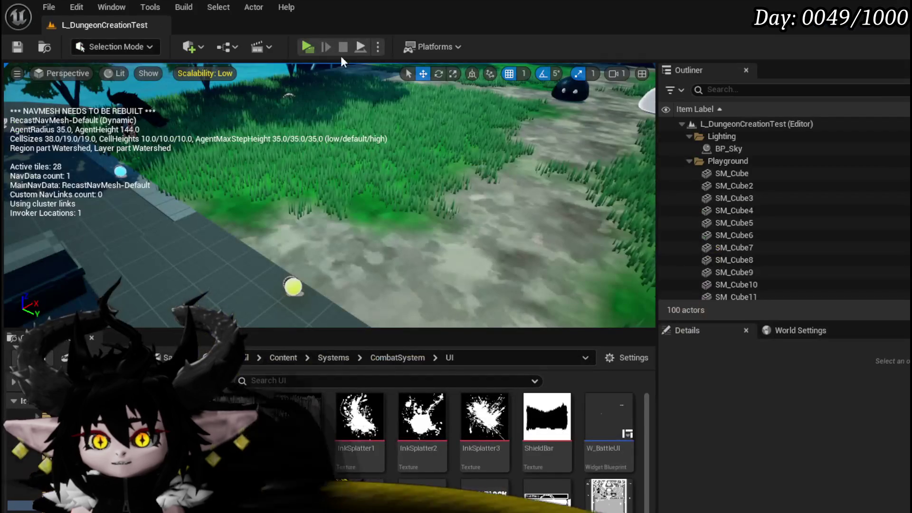
# Start a new play test, run into the fire slime battle, and play the Big Booooom card.
pyautogui.click(301, 47)
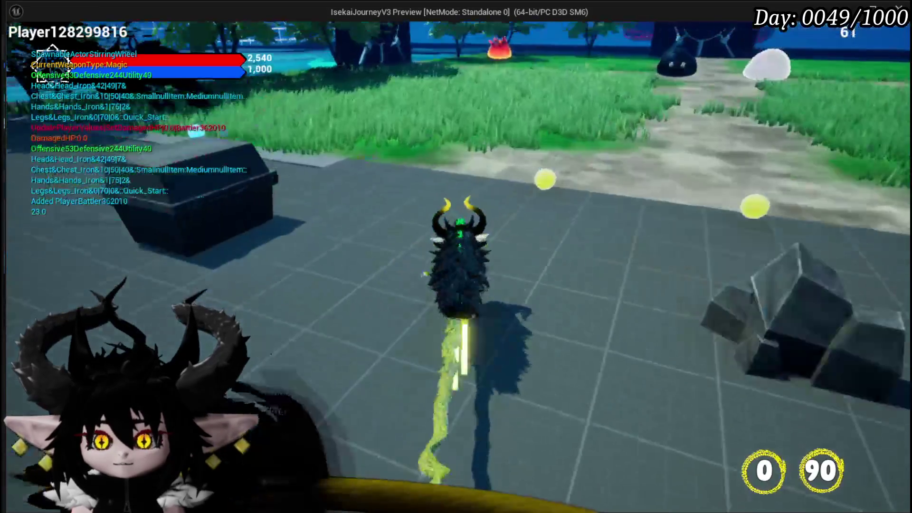
pyautogui.press('w')
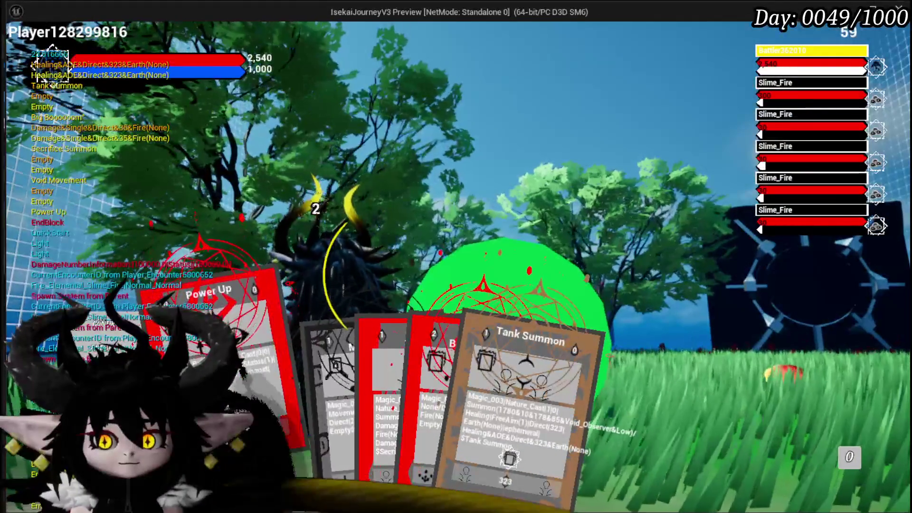
pyautogui.click(347, 396)
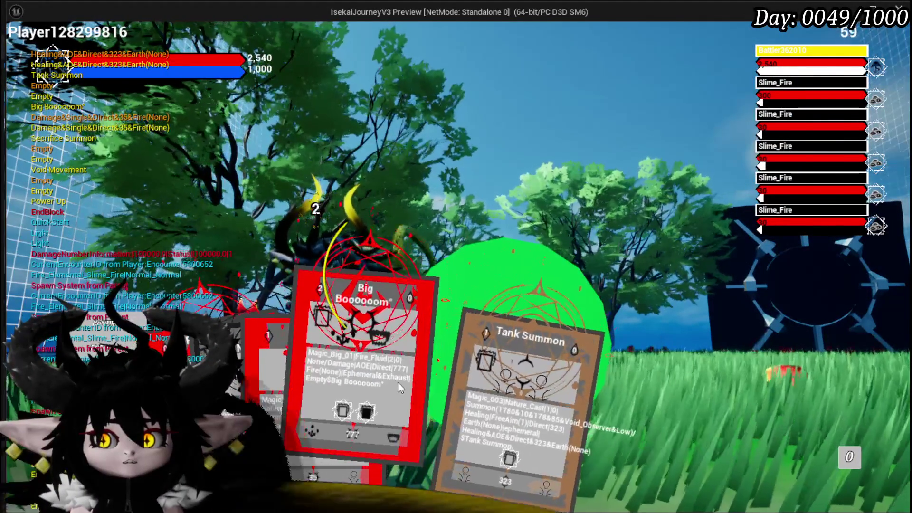
pyautogui.click(398, 381)
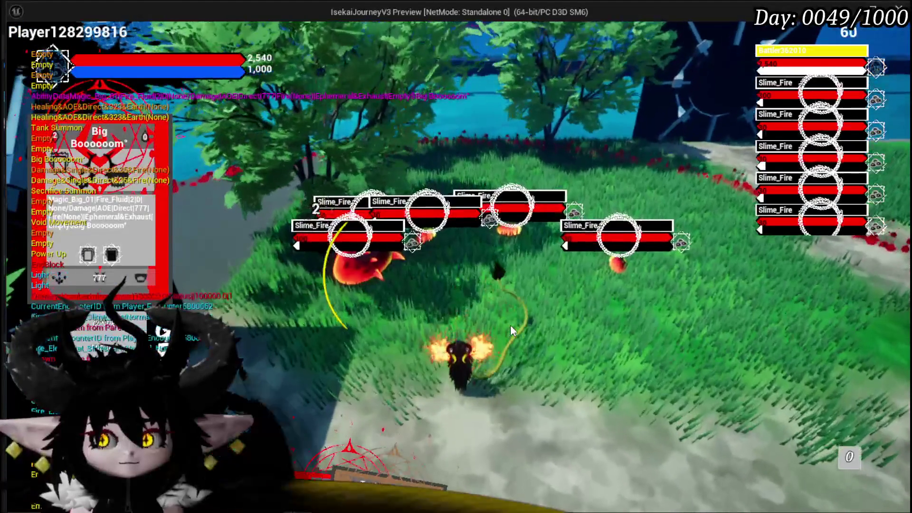
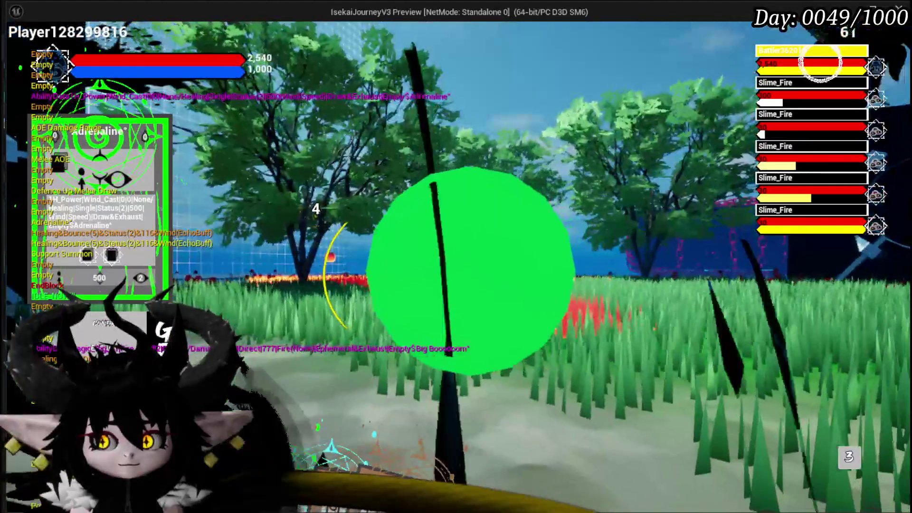
# Stop the playtest and save the L_DungeonCreationTest level.
pyautogui.press('Escape')
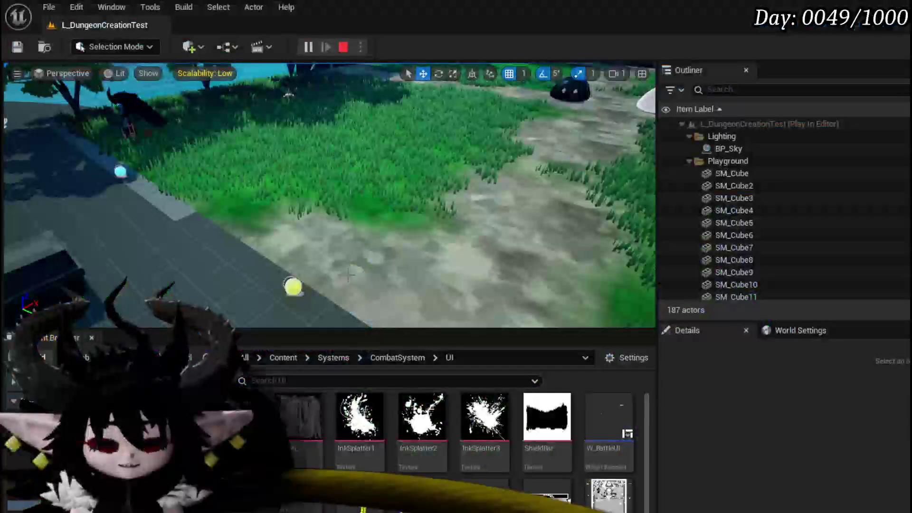
pyautogui.click(18, 47)
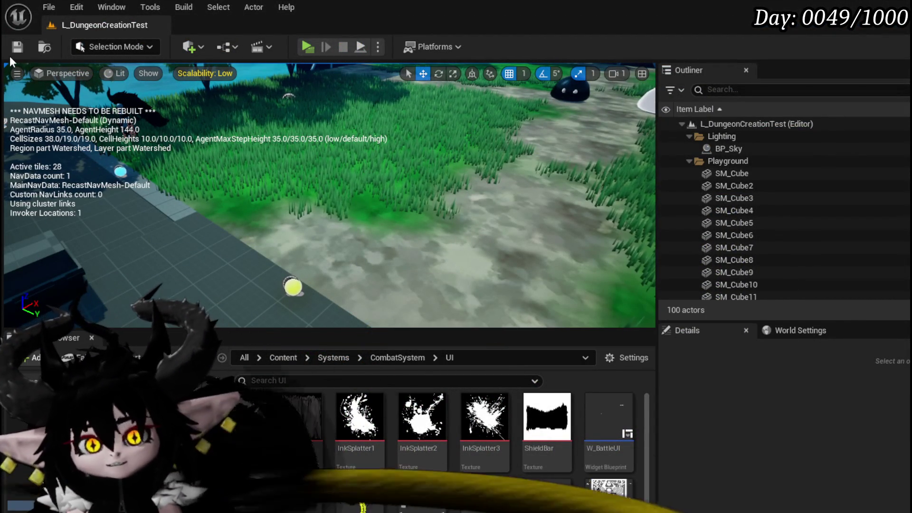
pyautogui.hotkey('ctrl', 's')
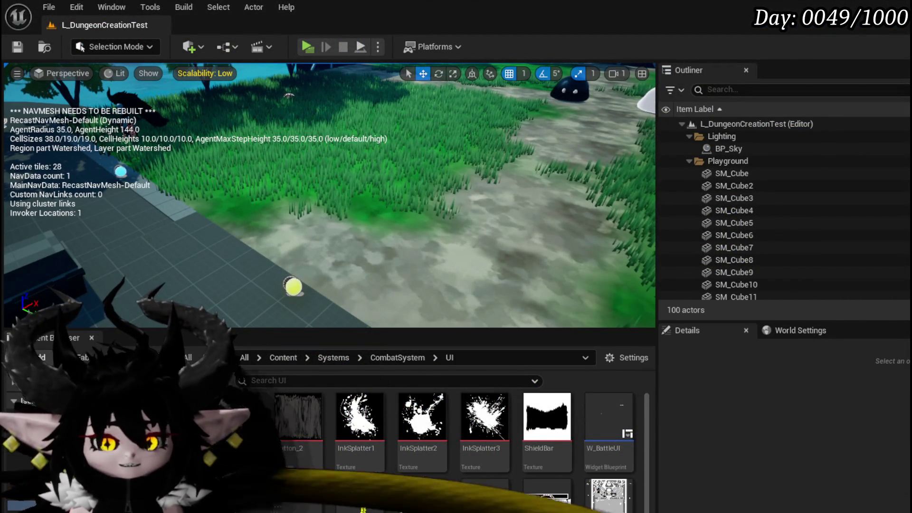
# Back in BP_ThirdPersonCharacter, inspect the switch node's nine cases ending in MoveAroundCharacter.
pyautogui.hotkey('alt', 'Tab')
pyautogui.scroll(-2, 298, 248)
pyautogui.click(333, 247)
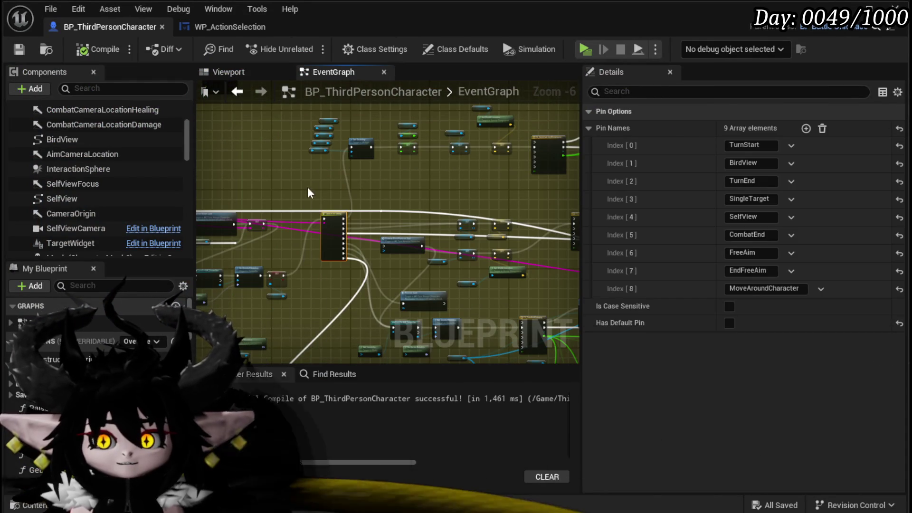
pyautogui.moveTo(325, 307)
pyautogui.mouseDown()
pyautogui.moveTo(318, 259)
pyautogui.moveTo(277, 259)
pyautogui.mouseUp()
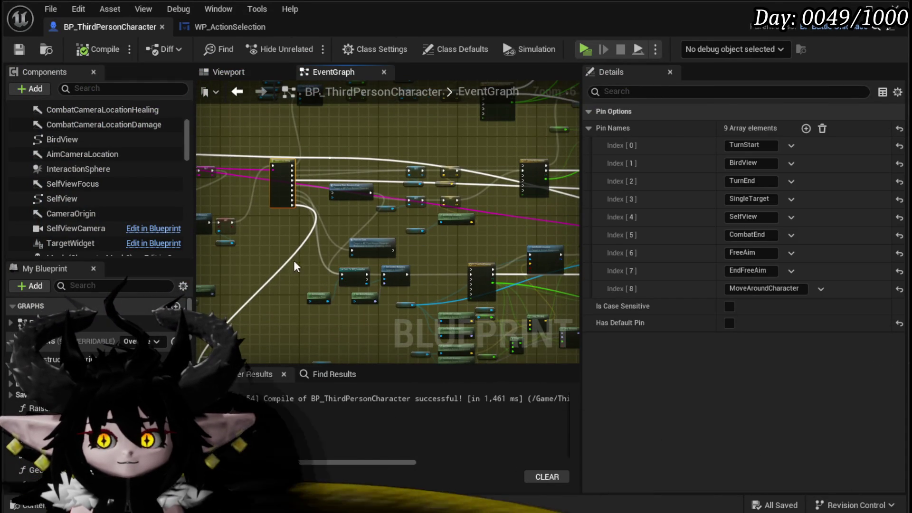
pyautogui.click(461, 245)
pyautogui.moveTo(462, 245); pyautogui.dragTo(354, 190)
pyautogui.click(351, 157)
pyautogui.moveTo(351, 157); pyautogui.dragTo(369, 203)
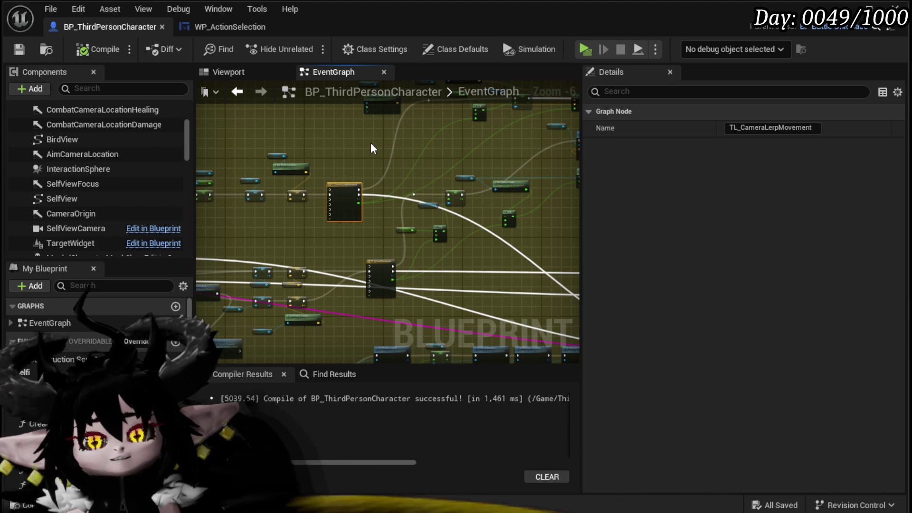
pyautogui.scroll(-6, 370, 143)
pyautogui.moveTo(447, 221); pyautogui.dragTo(278, 194)
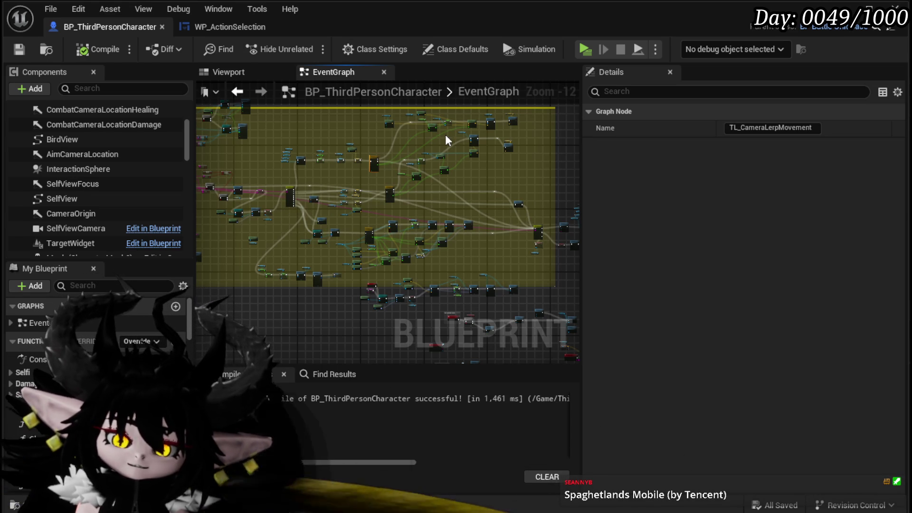
pyautogui.scroll(3, 357, 226)
pyautogui.moveTo(357, 226)
pyautogui.mouseDown()
pyautogui.moveTo(440, 204)
pyautogui.moveTo(384, 134)
pyautogui.mouseUp()
pyautogui.scroll(8, 332, 181)
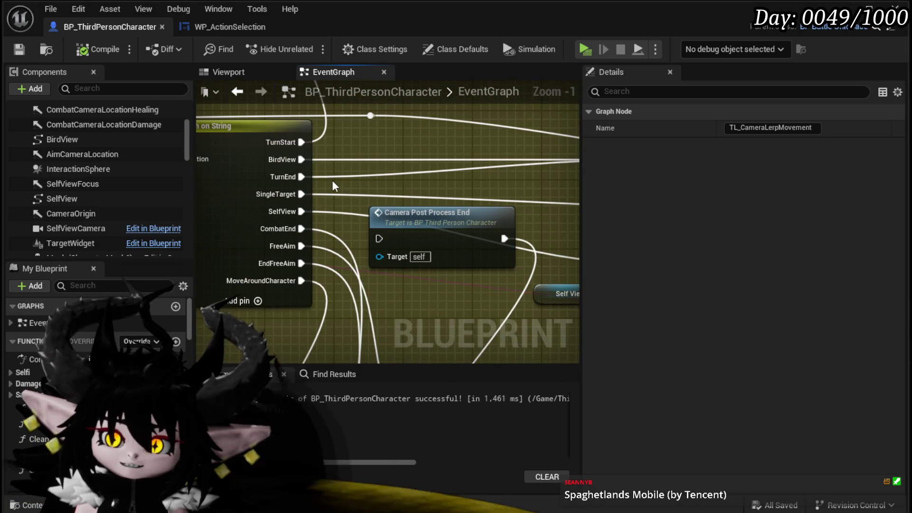
# Undo three graph edits until Camera Post Process End's execution input reconnects.
pyautogui.scroll(-2, 332, 180)
pyautogui.click(395, 163)
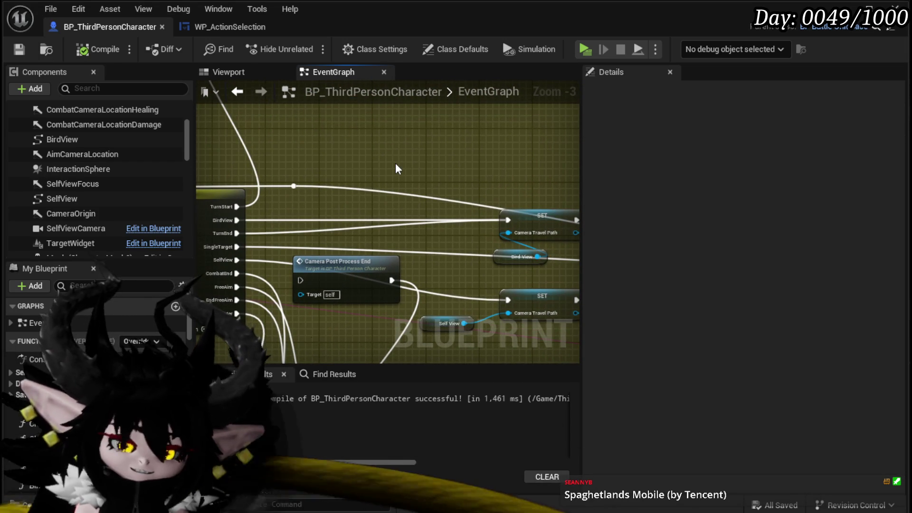
pyautogui.hotkey('ctrl', 'z')
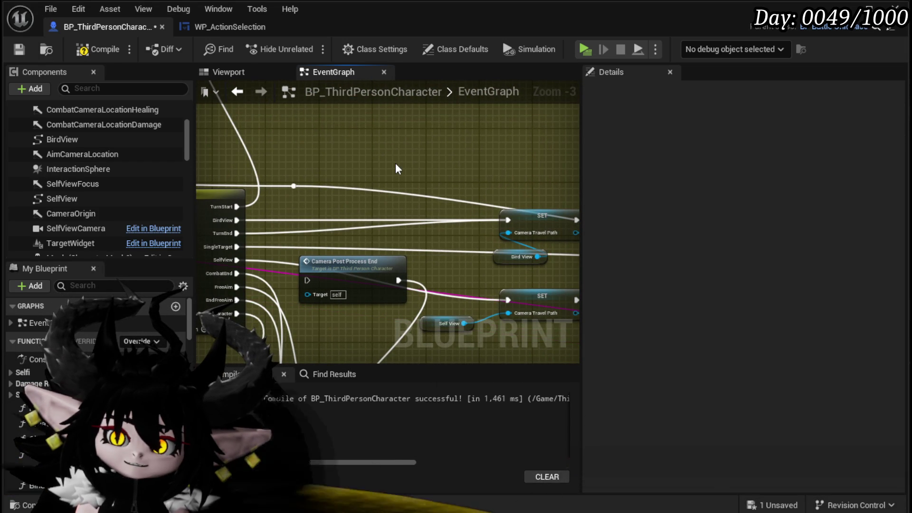
pyautogui.hotkey('ctrl', 'z')
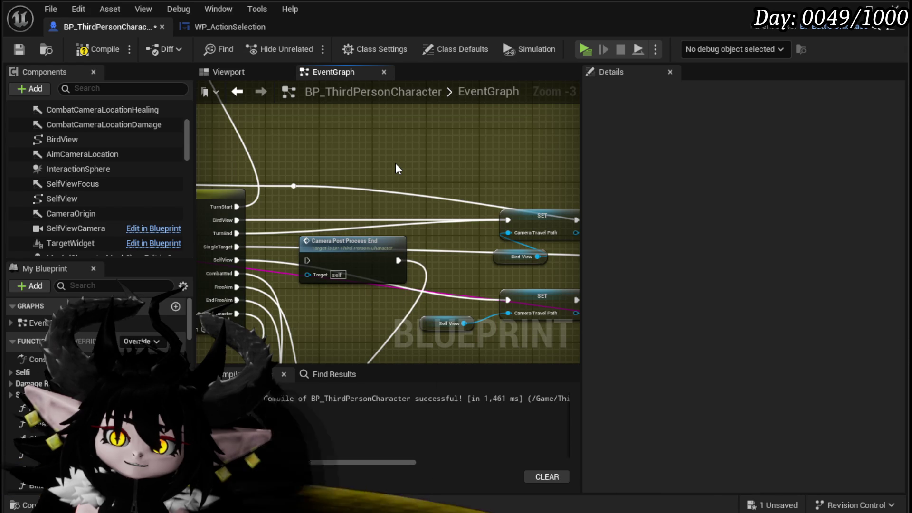
pyautogui.hotkey('ctrl', 'z')
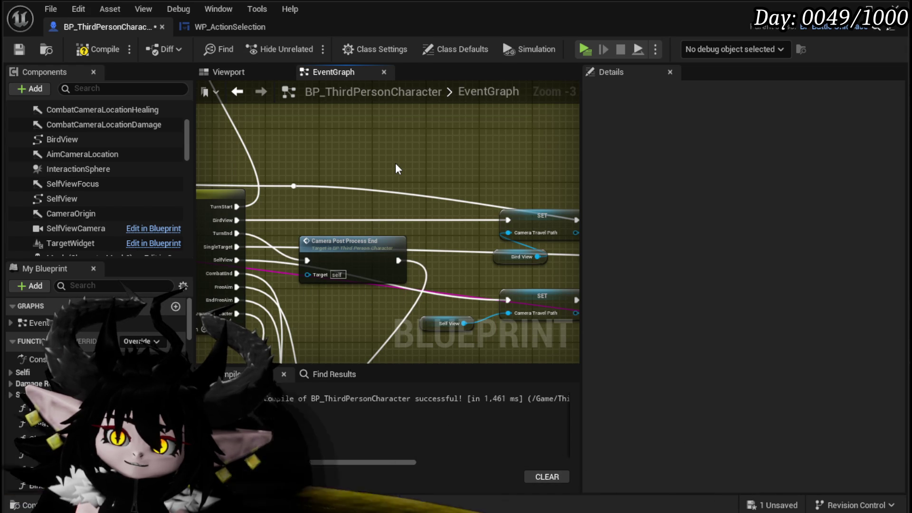
# Move Camera Post Process End up and right and trace its exec wire to Camera Test.
pyautogui.scroll(2, 346, 226)
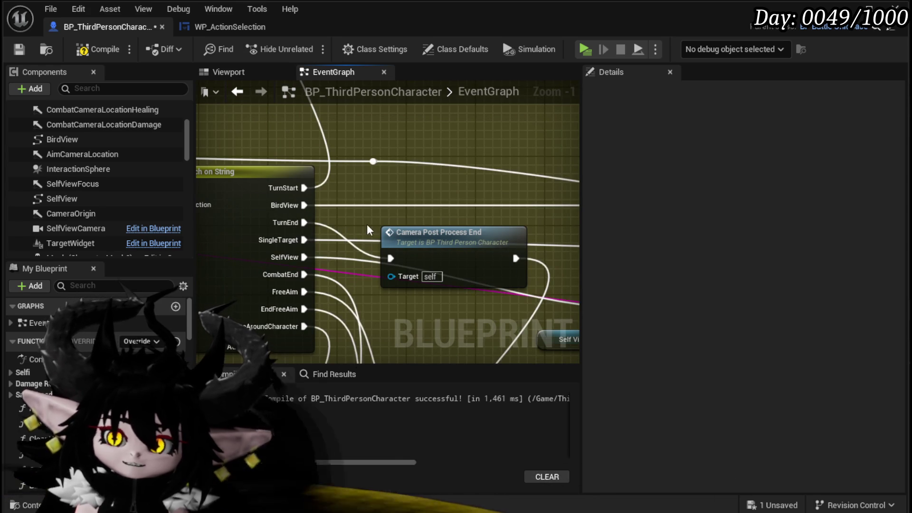
pyautogui.moveTo(452, 240)
pyautogui.mouseDown()
pyautogui.moveTo(504, 230)
pyautogui.moveTo(498, 188)
pyautogui.moveTo(486, 210)
pyautogui.mouseUp()
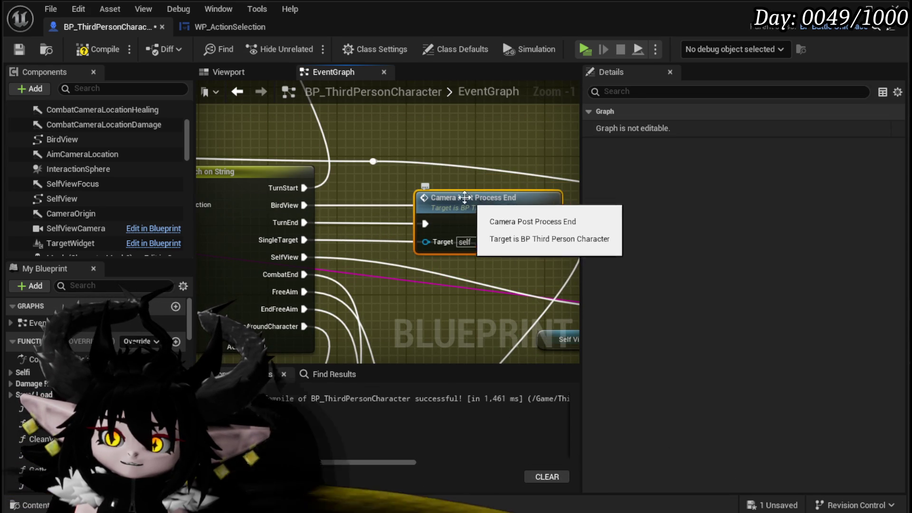
pyautogui.scroll(-1, 421, 215)
pyautogui.moveTo(512, 199); pyautogui.dragTo(247, 193)
pyautogui.moveTo(428, 195); pyautogui.dragTo(266, 193)
pyautogui.moveTo(475, 195)
pyautogui.mouseDown()
pyautogui.moveTo(266, 187)
pyautogui.moveTo(307, 195)
pyautogui.mouseUp()
pyautogui.scroll(-3, 386, 141)
pyautogui.scroll(3, 307, 194)
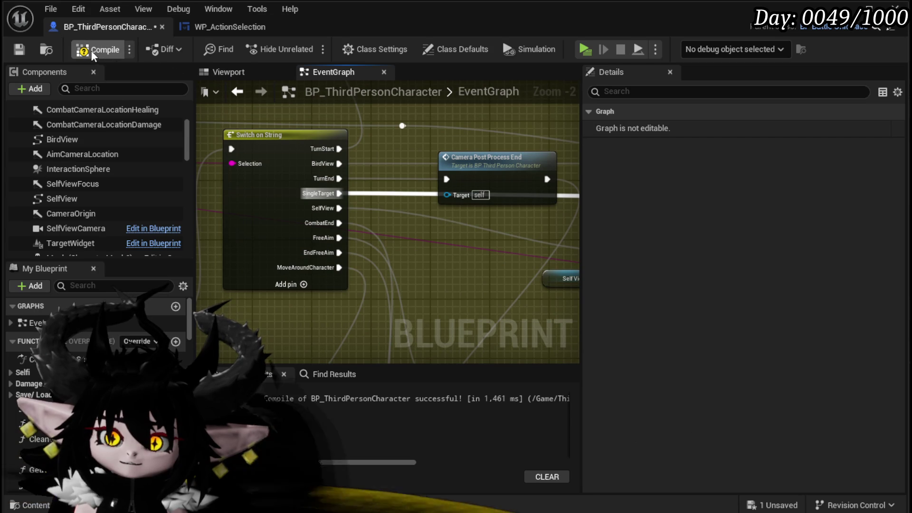
# Compile and save BP_ThirdPersonCharacter, then save the level.
pyautogui.click(19, 49)
pyautogui.scroll(-4, 302, 179)
pyautogui.moveTo(302, 180)
pyautogui.mouseDown()
pyautogui.moveTo(261, 150)
pyautogui.moveTo(406, 175)
pyautogui.mouseUp()
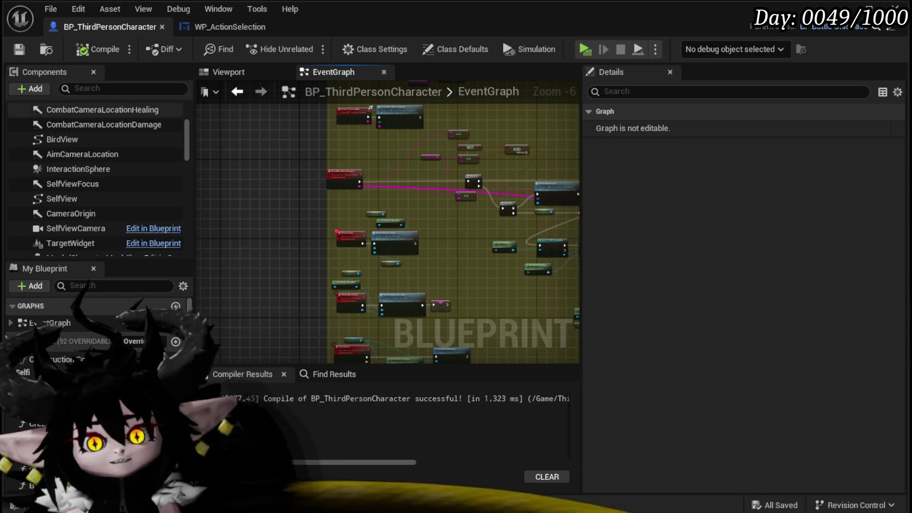
pyautogui.click(19, 50)
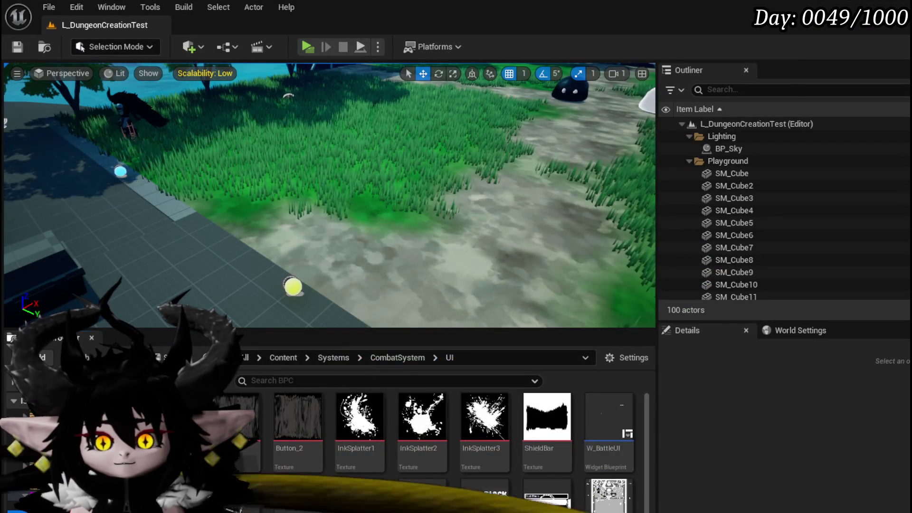
# Create an ActorComponent blueprint named BPC_CombatCameraMovement in the Systems BPC folder.
pyautogui.click(35, 456)
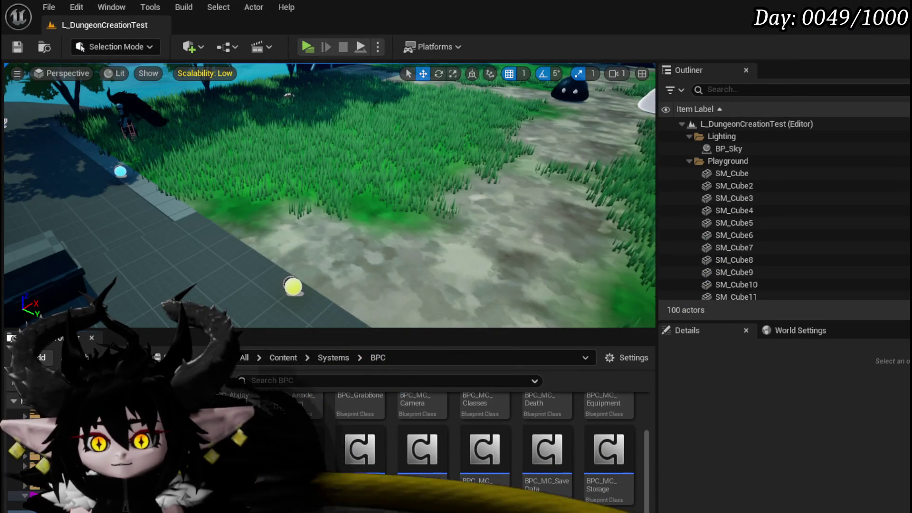
pyautogui.rightClick(595, 456)
pyautogui.click(659, 166)
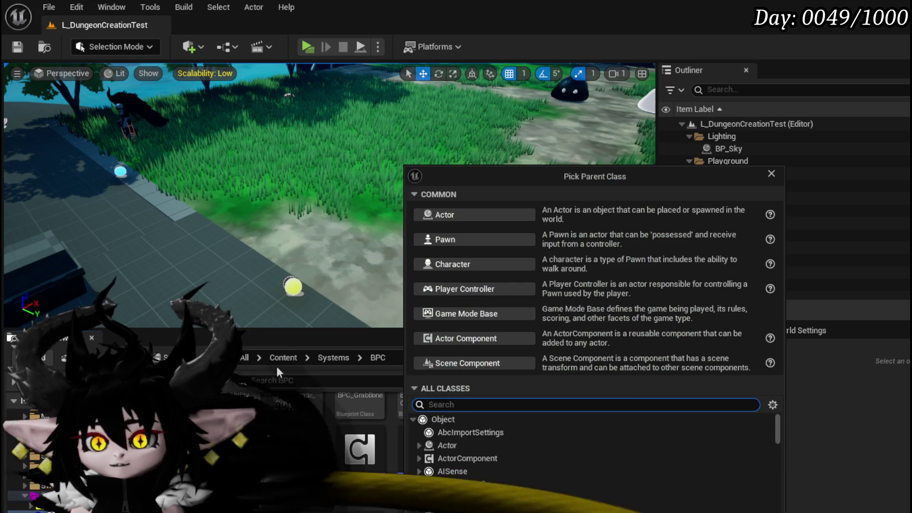
pyautogui.click(452, 457)
pyautogui.press('Escape')
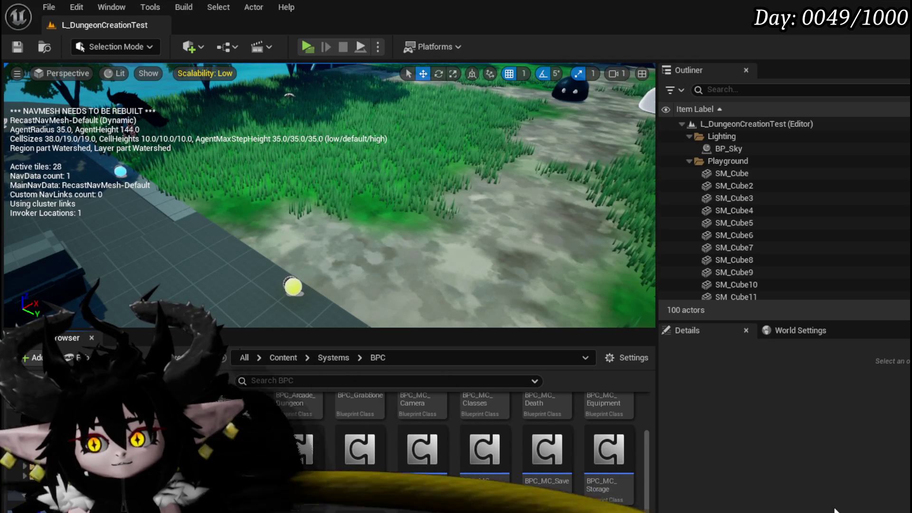
pyautogui.press('Return')
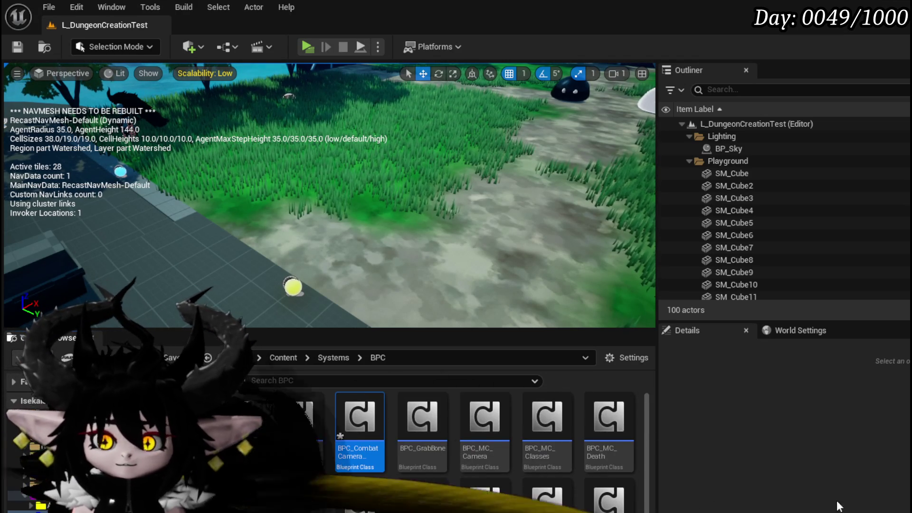
# Save the new BPC_CombatCameraMovement asset and open it in its own editor.
pyautogui.hotkey('ctrl', 'shift', 's')
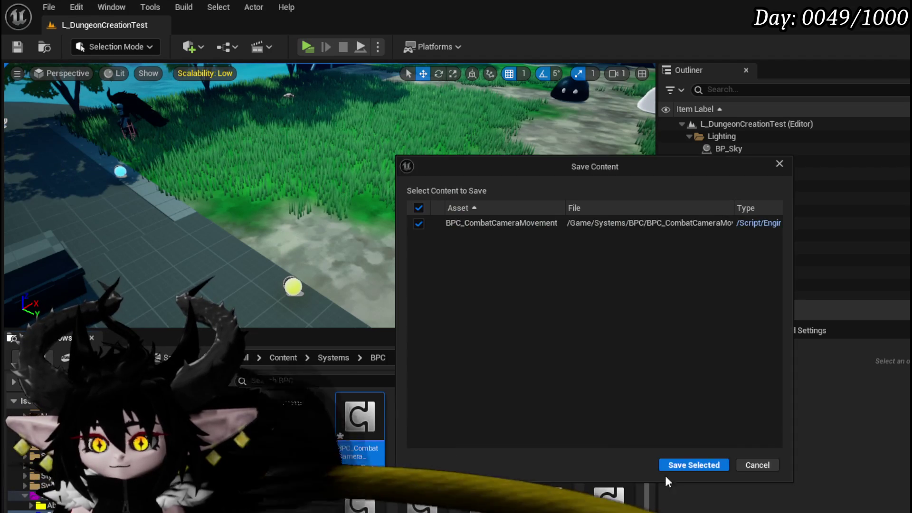
pyautogui.click(703, 465)
pyautogui.doubleClick(374, 415)
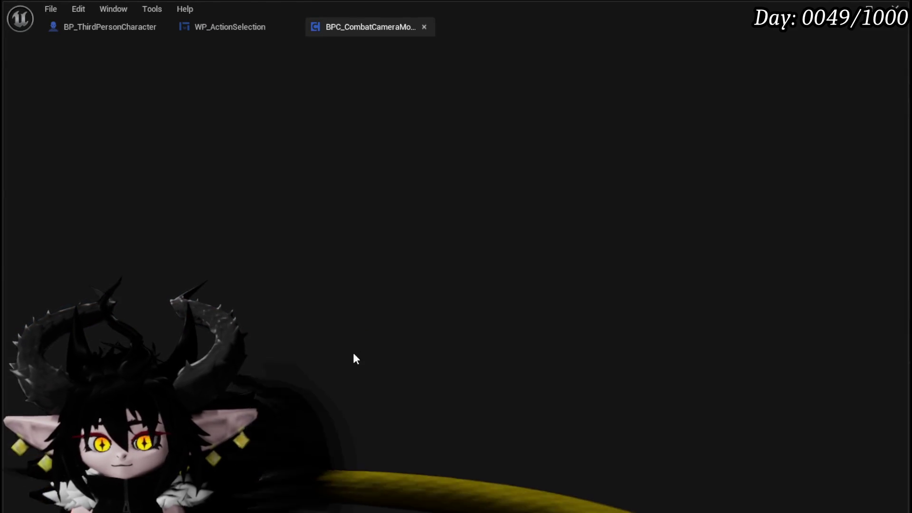
# Add a new function to the component and name it BindEvent.
pyautogui.click(164, 146)
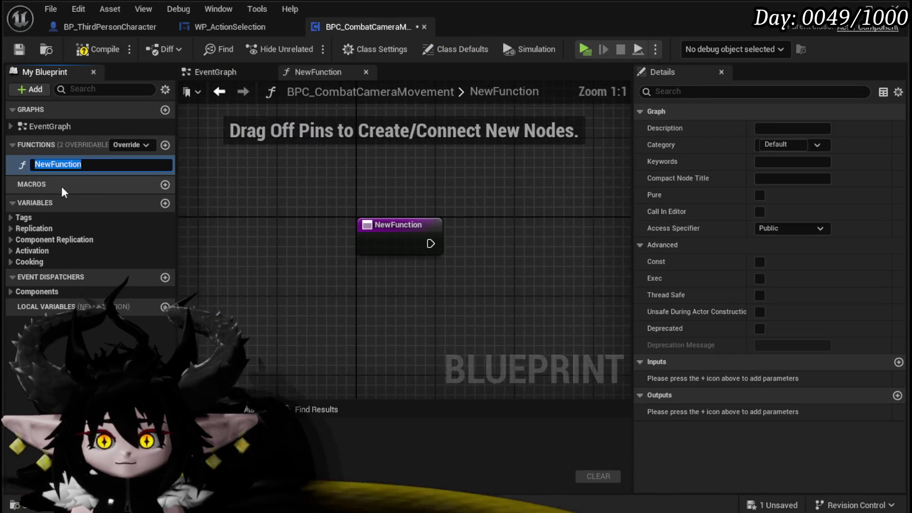
pyautogui.write('Bind')
pyautogui.press('Return')
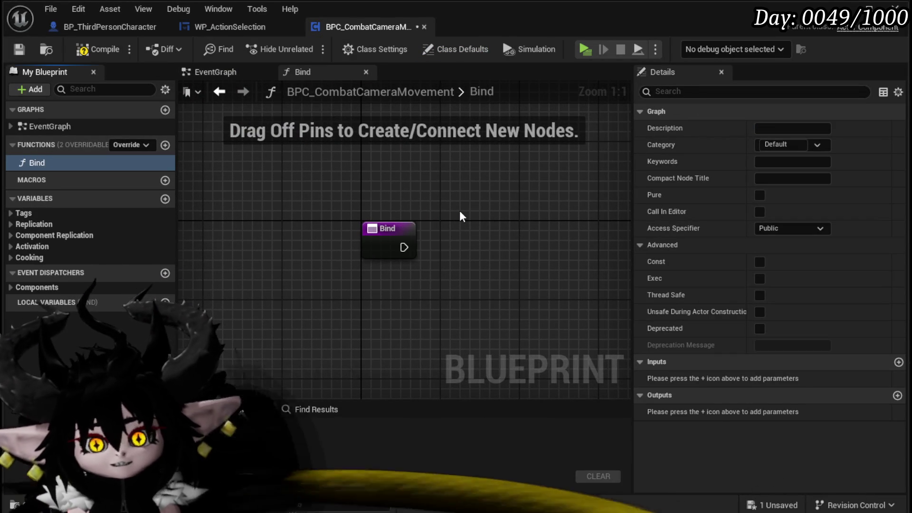
pyautogui.moveTo(373, 204); pyautogui.dragTo(504, 292)
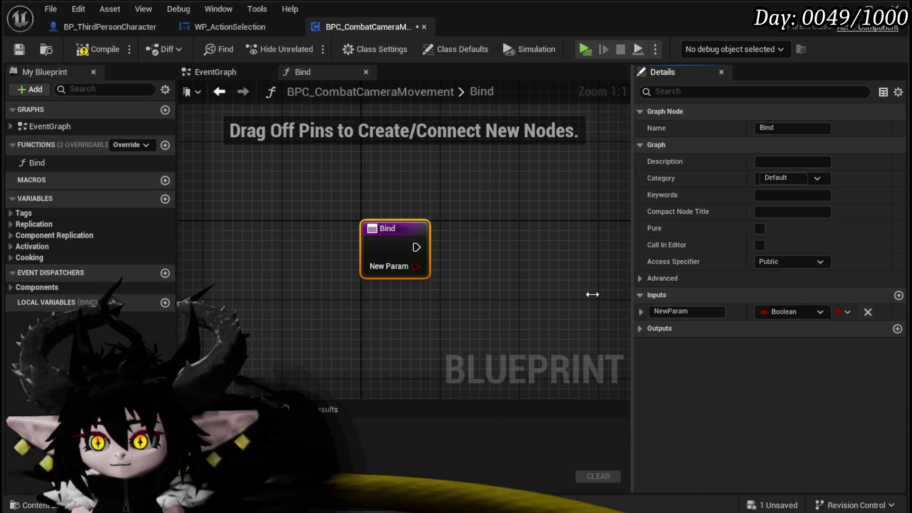
pyautogui.rightClick(47, 161)
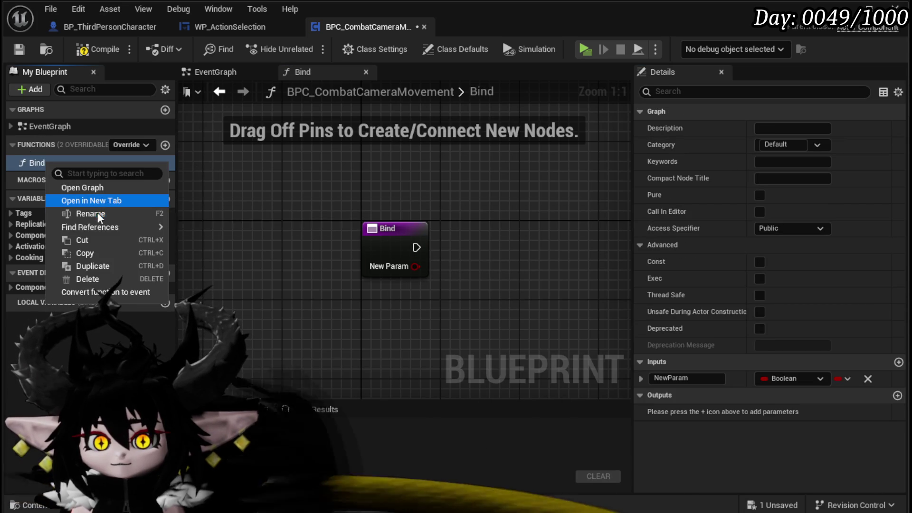
pyautogui.click(354, 227)
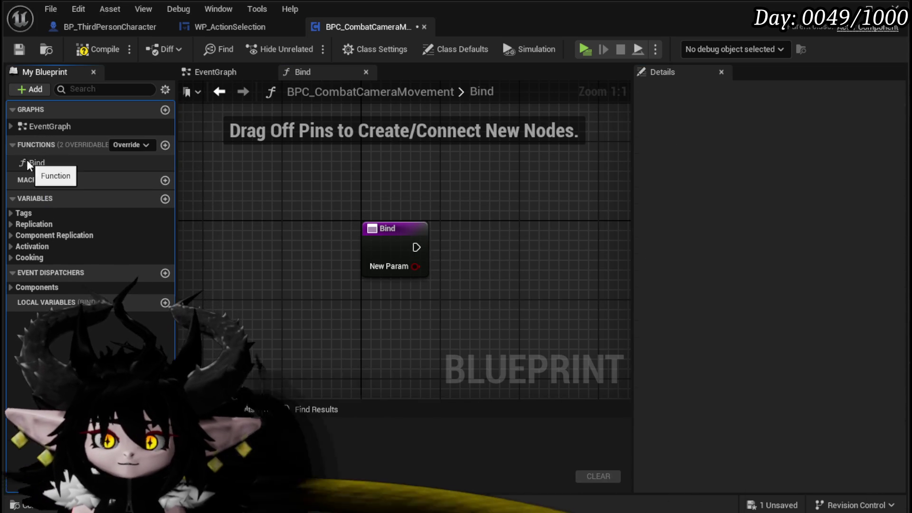
pyautogui.rightClick(27, 163)
pyautogui.click(71, 209)
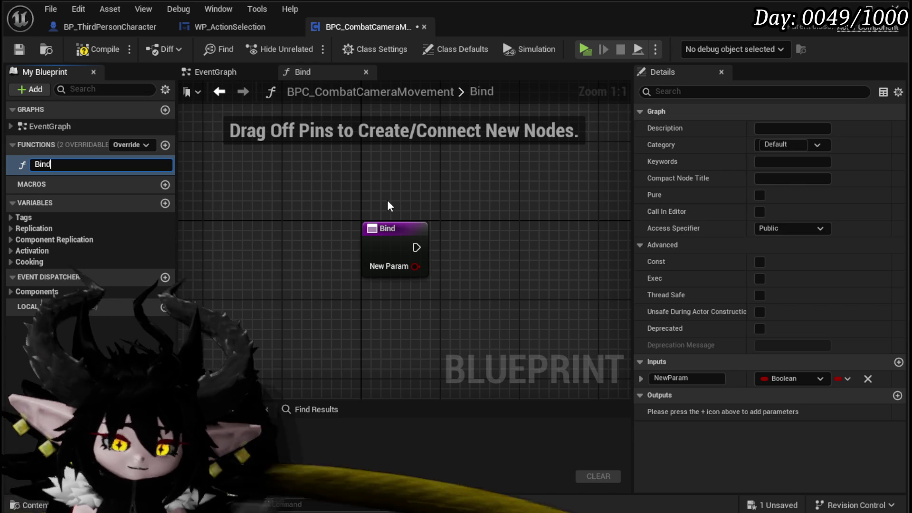
pyautogui.write('Event')
pyautogui.press('Return')
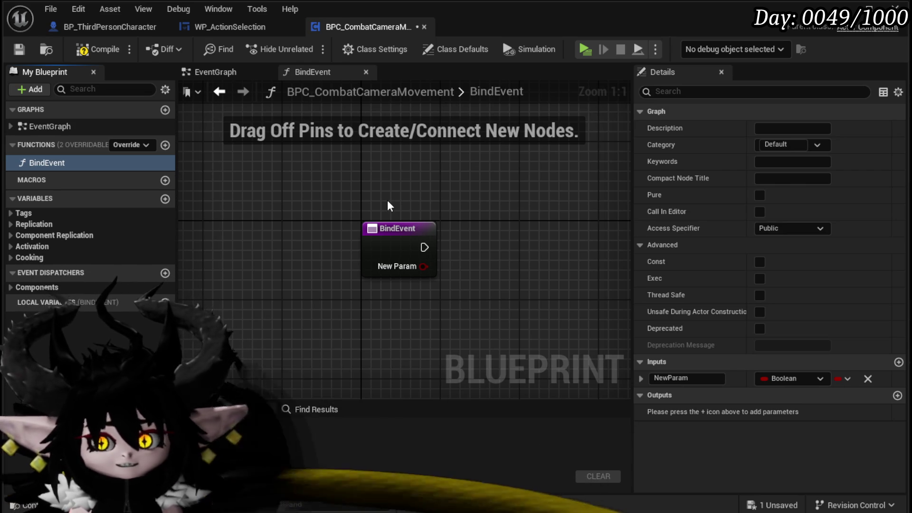
# Give BindEvent a BP Third Person Character input named Owner.
pyautogui.click(805, 378)
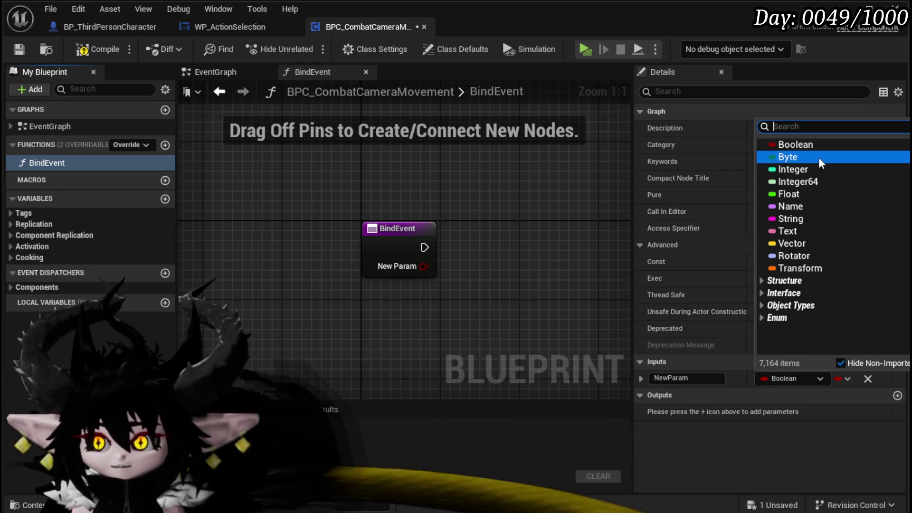
pyautogui.write('Third')
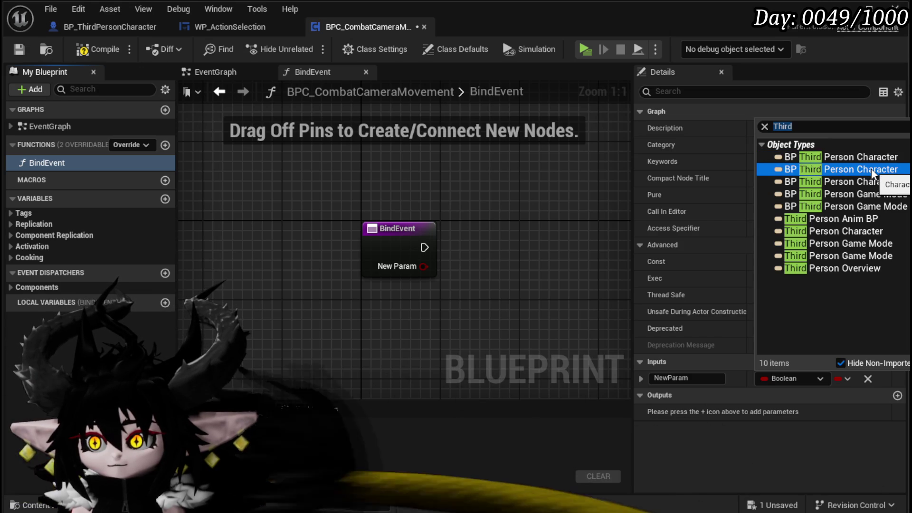
pyautogui.click(873, 174)
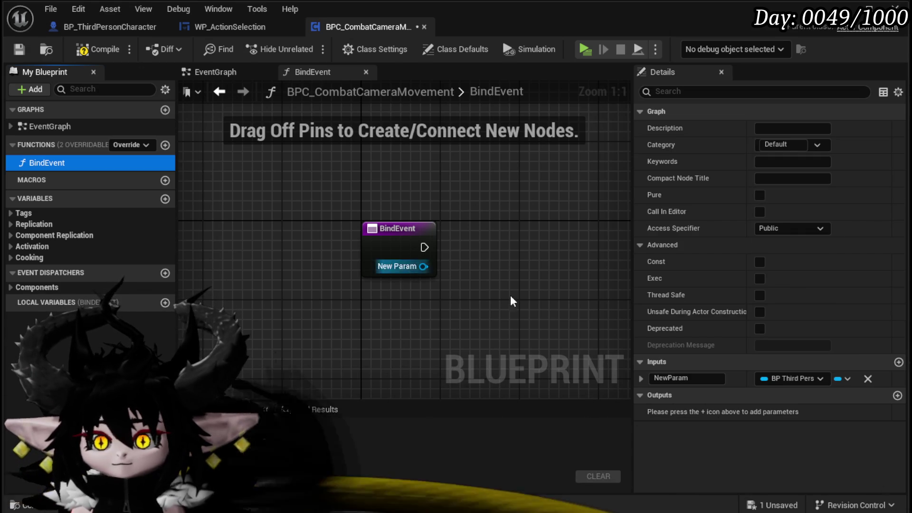
pyautogui.write('Owner')
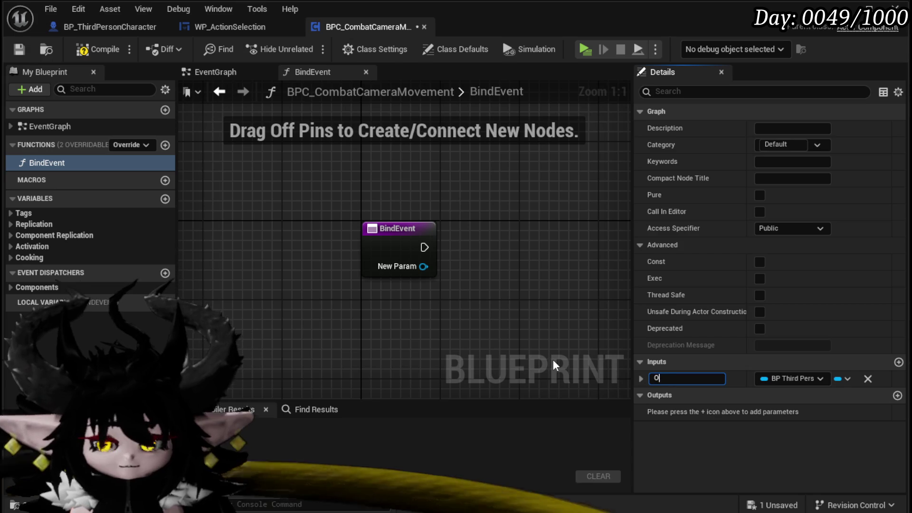
pyautogui.press('Return')
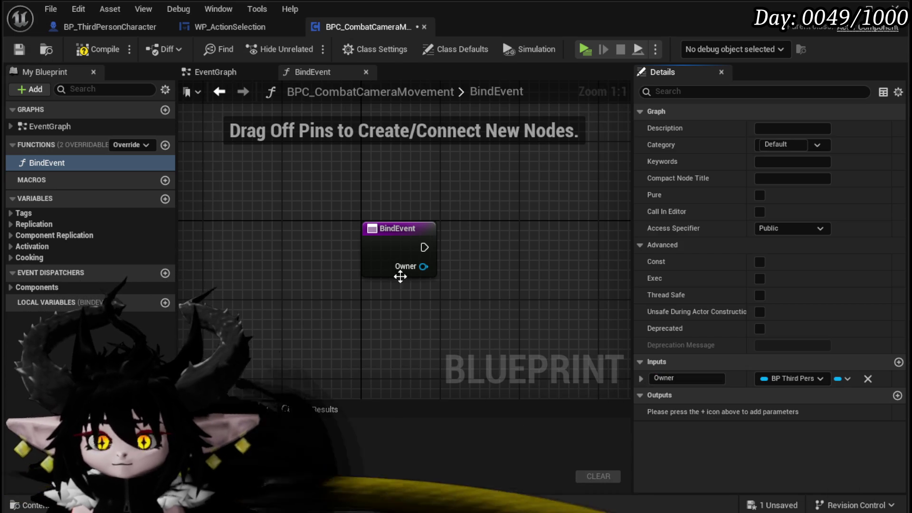
# Promote the Owner input to a variable, then compile and save the component.
pyautogui.rightClick(423, 267)
pyautogui.click(473, 307)
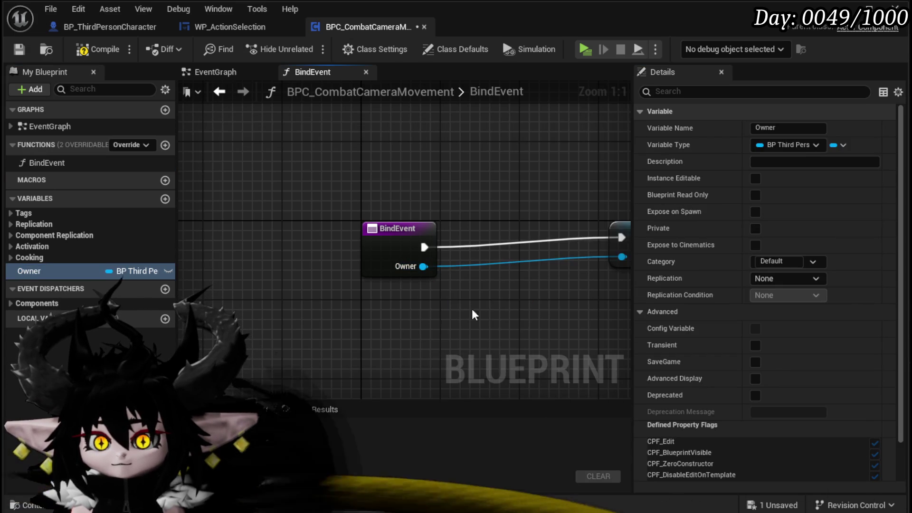
pyautogui.moveTo(570, 244); pyautogui.dragTo(433, 243)
pyautogui.click(100, 49)
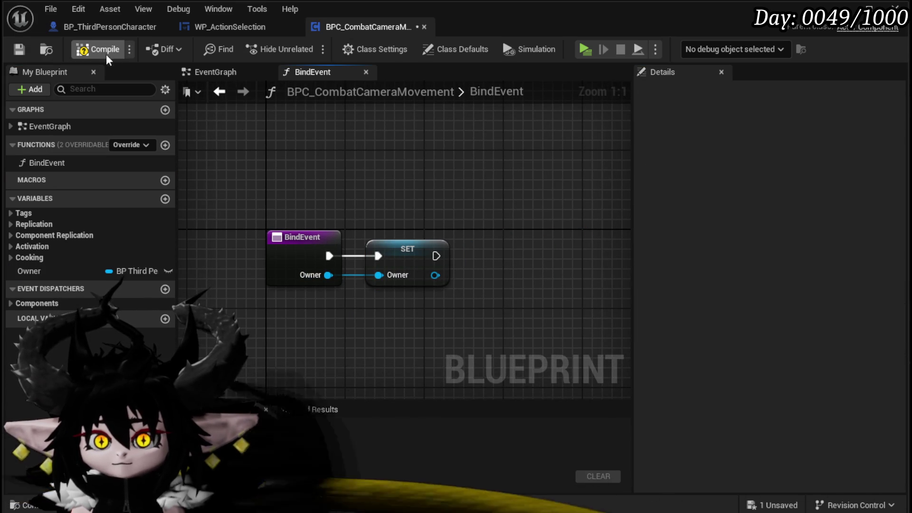
pyautogui.click(20, 48)
pyautogui.click(105, 27)
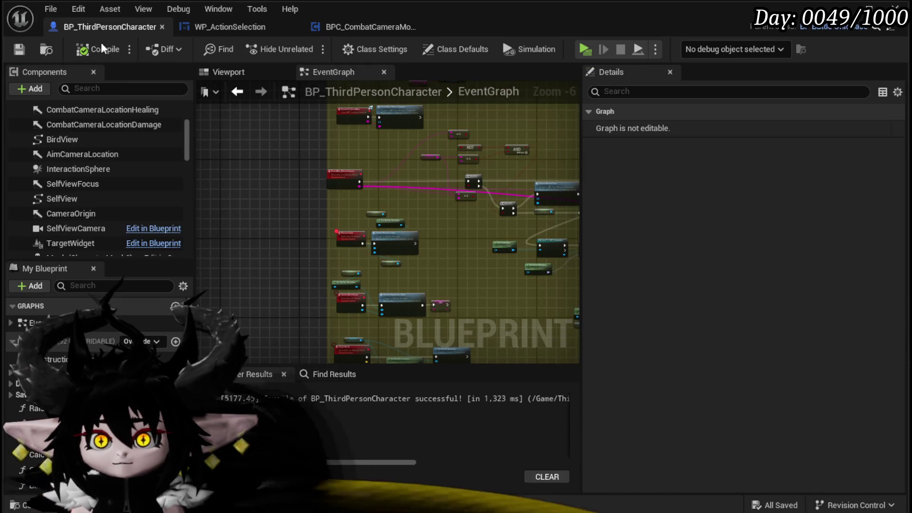
pyautogui.scroll(-6, 266, 198)
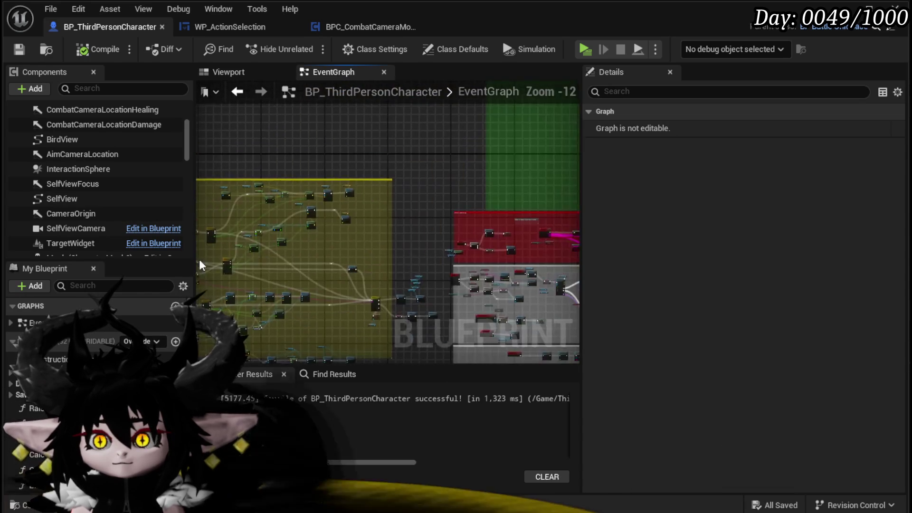
# Find the Bind BPCs node and open its function to view the Bind Owner on BPC Grab Bone chain.
pyautogui.moveTo(224, 287)
pyautogui.mouseDown()
pyautogui.moveTo(390, 213)
pyautogui.moveTo(394, 169)
pyautogui.moveTo(302, 313)
pyautogui.moveTo(232, 212)
pyautogui.moveTo(258, 178)
pyautogui.moveTo(417, 337)
pyautogui.moveTo(520, 156)
pyautogui.moveTo(401, 209)
pyautogui.mouseUp()
pyautogui.scroll(8, 426, 229)
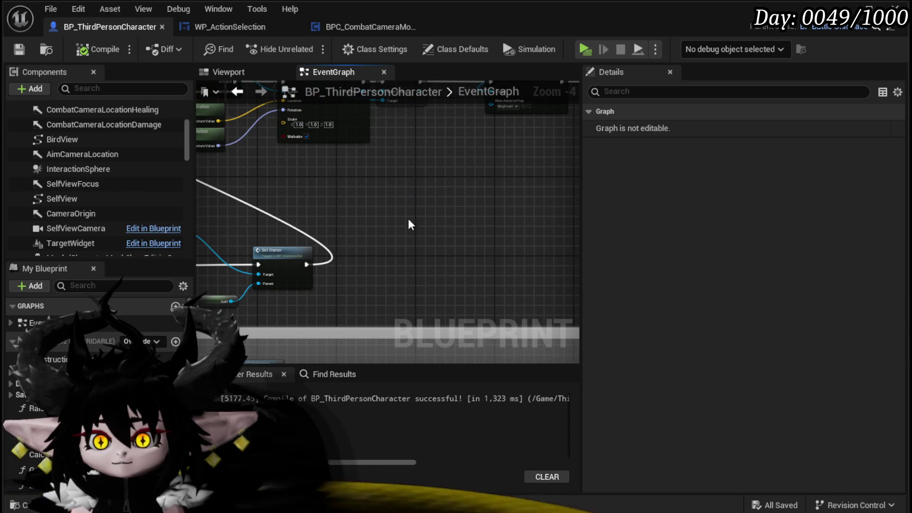
pyautogui.scroll(-3, 238, 311)
pyautogui.scroll(3, 454, 230)
pyautogui.scroll(1, 331, 237)
pyautogui.moveTo(331, 239)
pyautogui.mouseDown()
pyautogui.moveTo(309, 236)
pyautogui.moveTo(331, 252)
pyautogui.moveTo(443, 278)
pyautogui.moveTo(444, 316)
pyautogui.moveTo(573, 206)
pyautogui.mouseUp()
pyautogui.moveTo(270, 299); pyautogui.dragTo(420, 273)
pyautogui.doubleClick(413, 237)
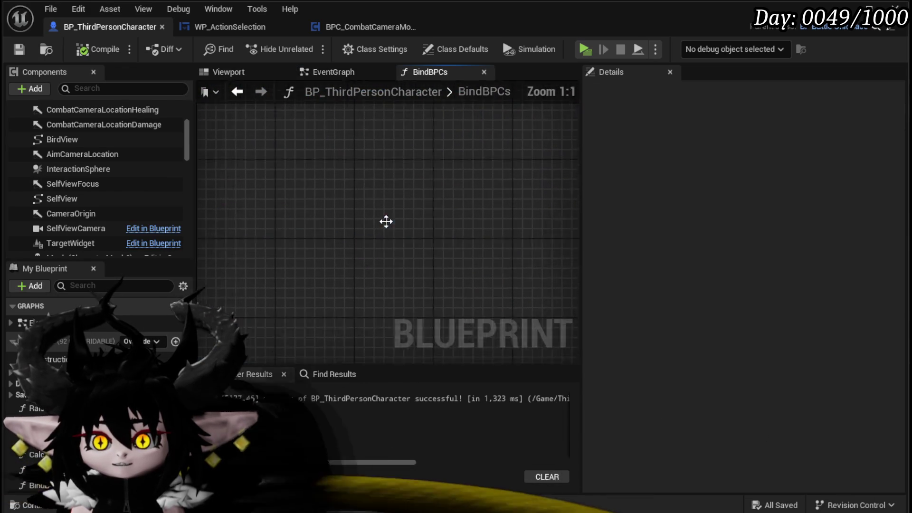
pyautogui.scroll(10, 310, 214)
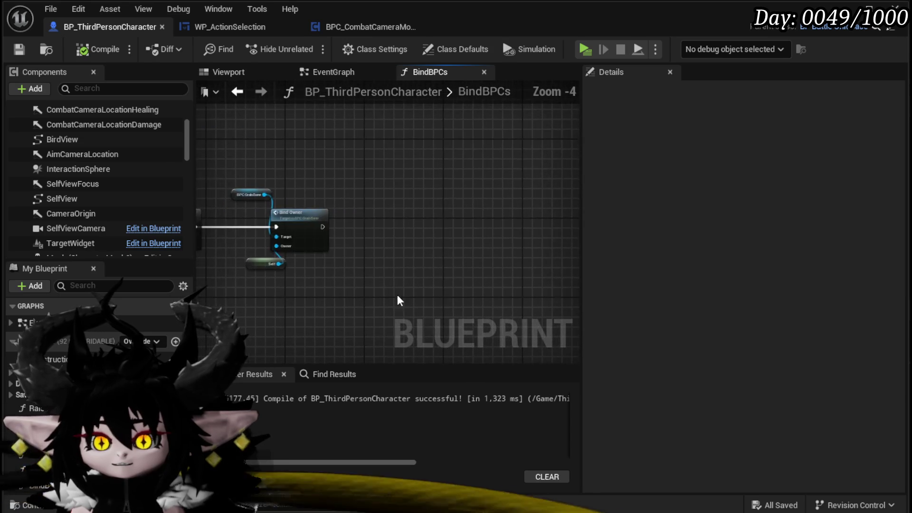
pyautogui.moveTo(380, 271)
pyautogui.mouseDown()
pyautogui.moveTo(457, 292)
pyautogui.moveTo(565, 275)
pyautogui.moveTo(418, 282)
pyautogui.moveTo(475, 280)
pyautogui.moveTo(342, 264)
pyautogui.moveTo(348, 223)
pyautogui.mouseUp()
# Add a BPC Combat Camera Movement component to BP_ThirdPersonCharacter.
pyautogui.click(31, 89)
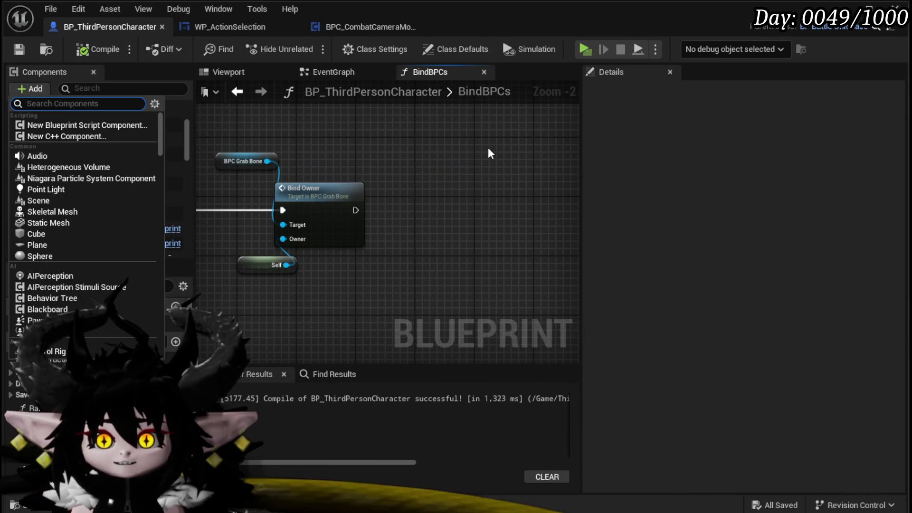
pyautogui.write('BPCa')
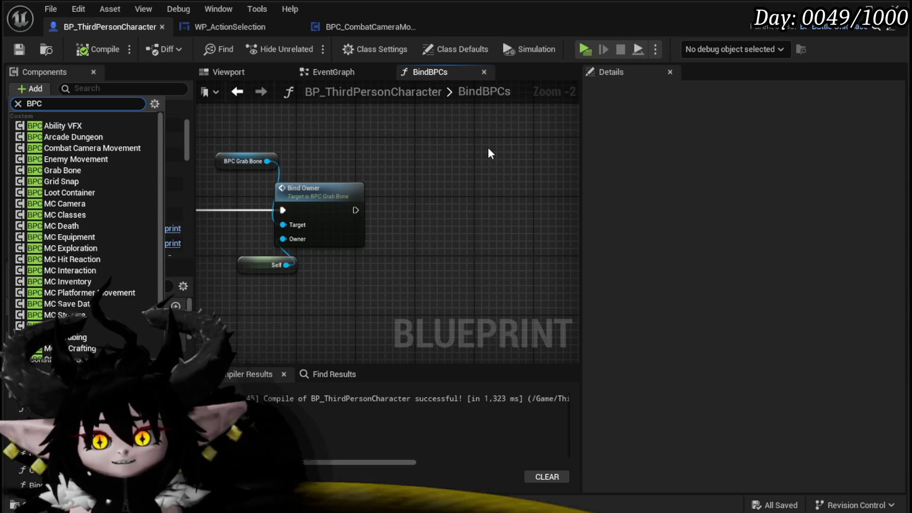
pyautogui.write('mera')
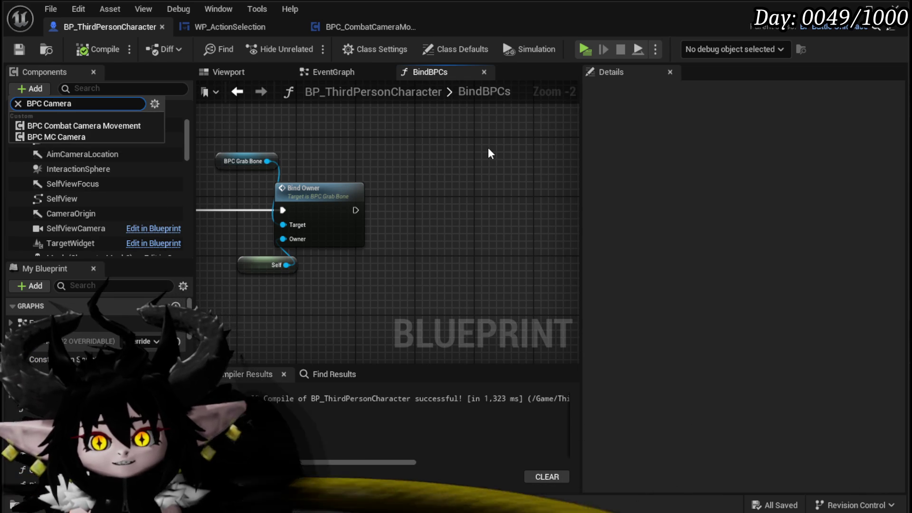
pyautogui.click(67, 125)
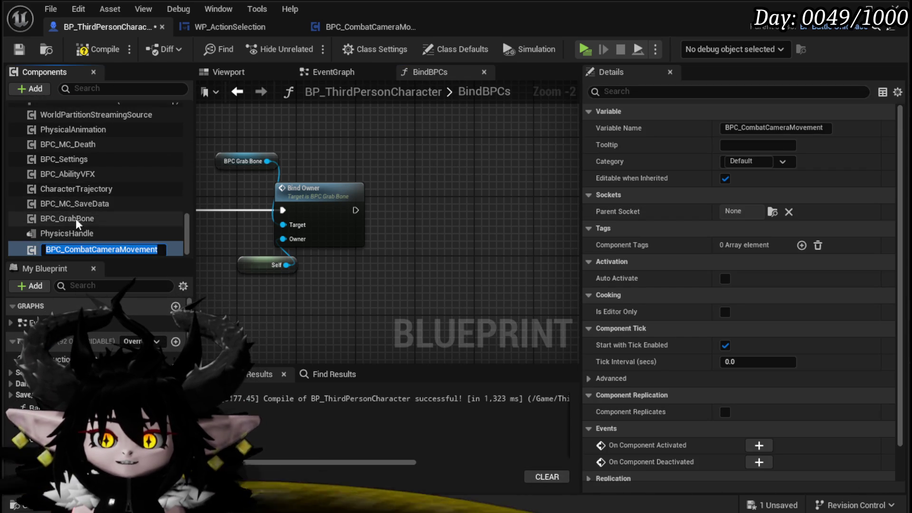
# Delete the BPC_CombatCameraMovement component, keeping BPC_MC_Camera, and compile and save.
pyautogui.scroll(5, 89, 171)
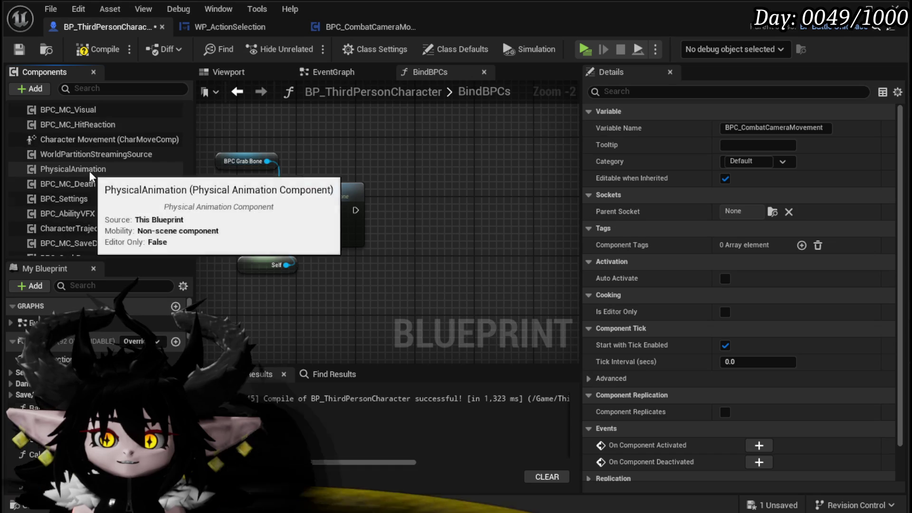
pyautogui.scroll(4, 90, 174)
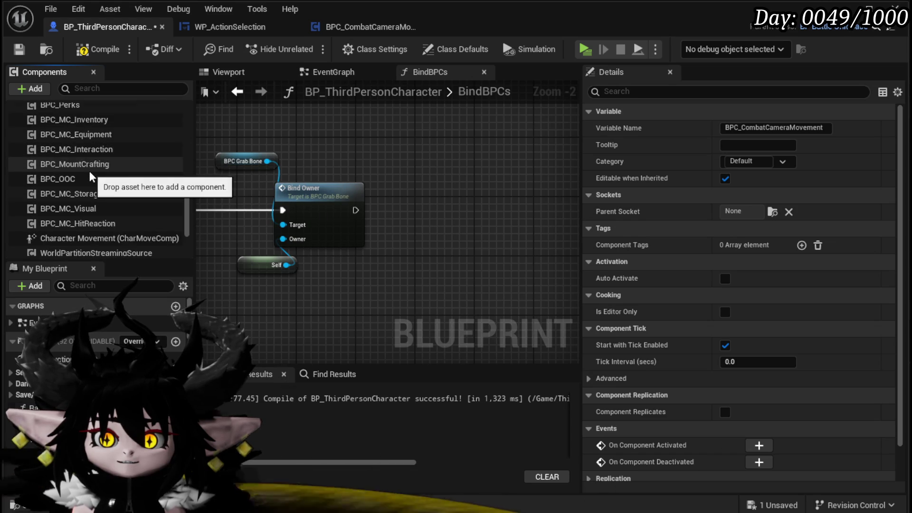
pyautogui.scroll(3, 88, 185)
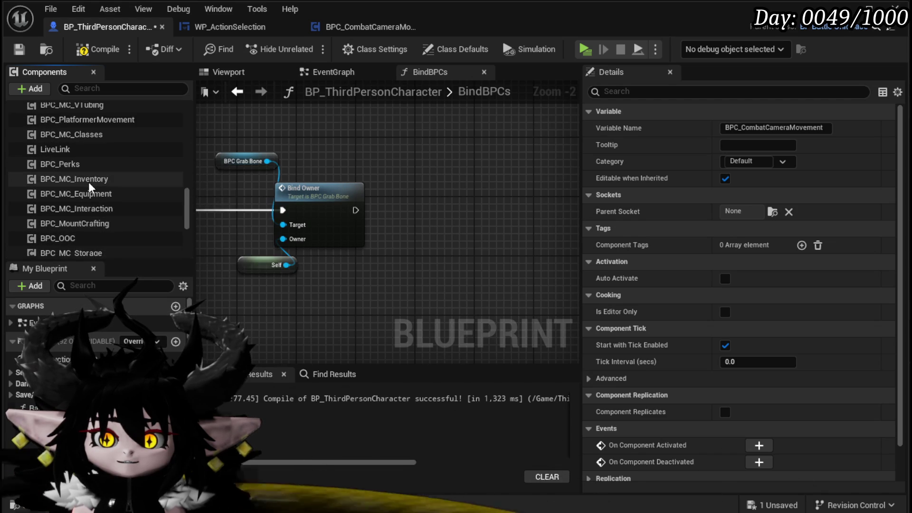
pyautogui.click(58, 130)
pyautogui.scroll(-6, 96, 180)
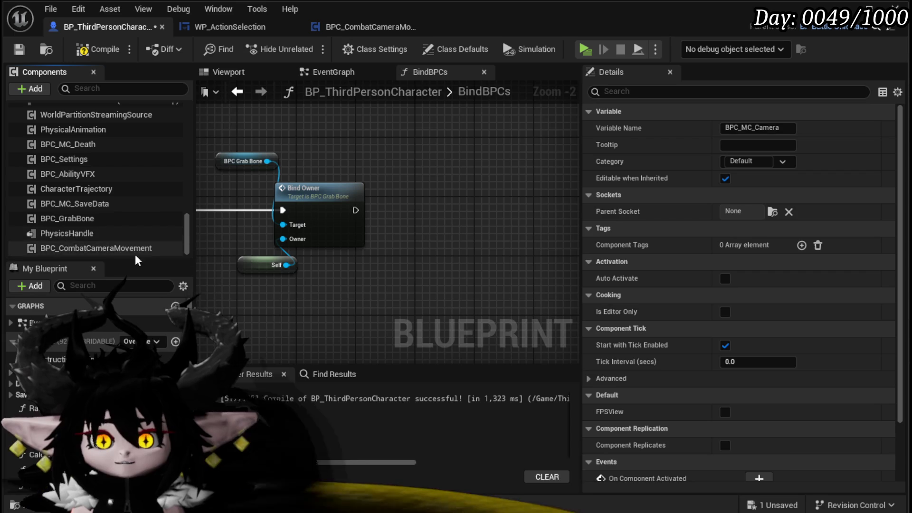
pyautogui.click(100, 247)
pyautogui.press('Delete')
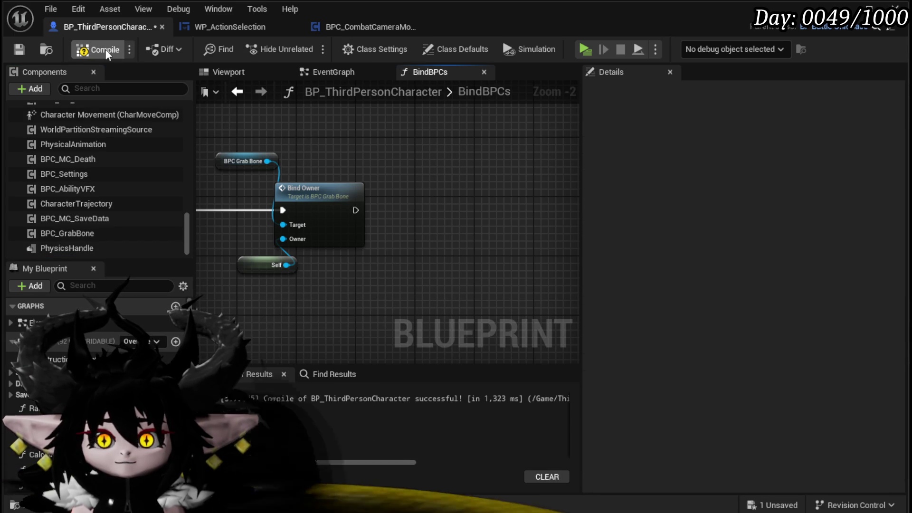
pyautogui.click(22, 47)
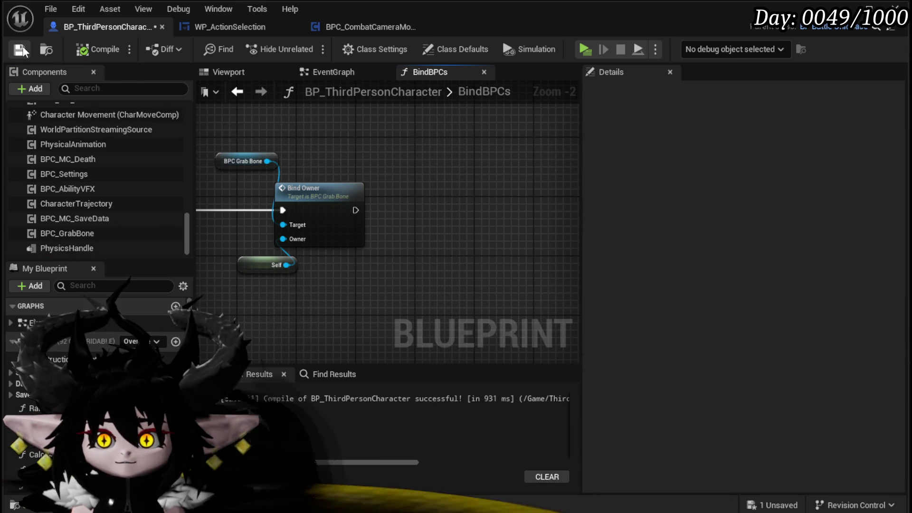
pyautogui.scroll(10, 137, 128)
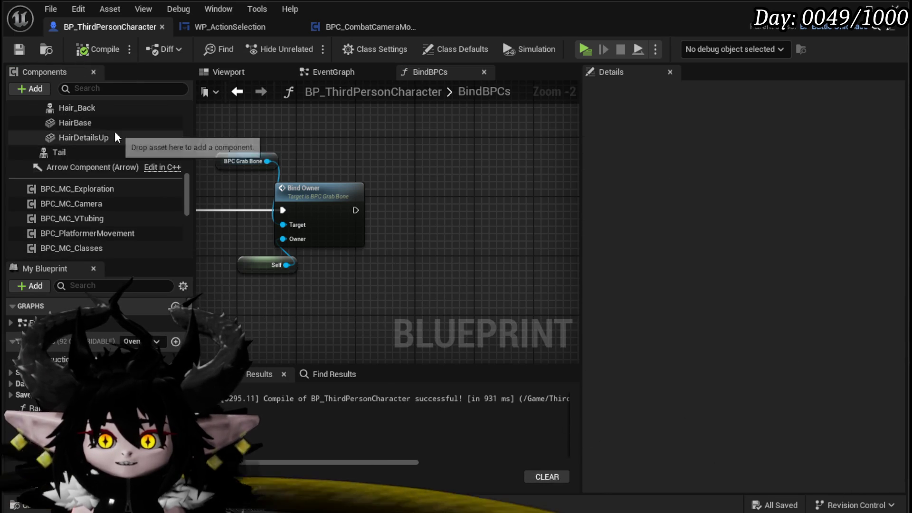
pyautogui.click(80, 221)
# Open BPC_MC_Camera and delete the BPC_CombatCameraMovement asset.
pyautogui.rightClick(79, 221)
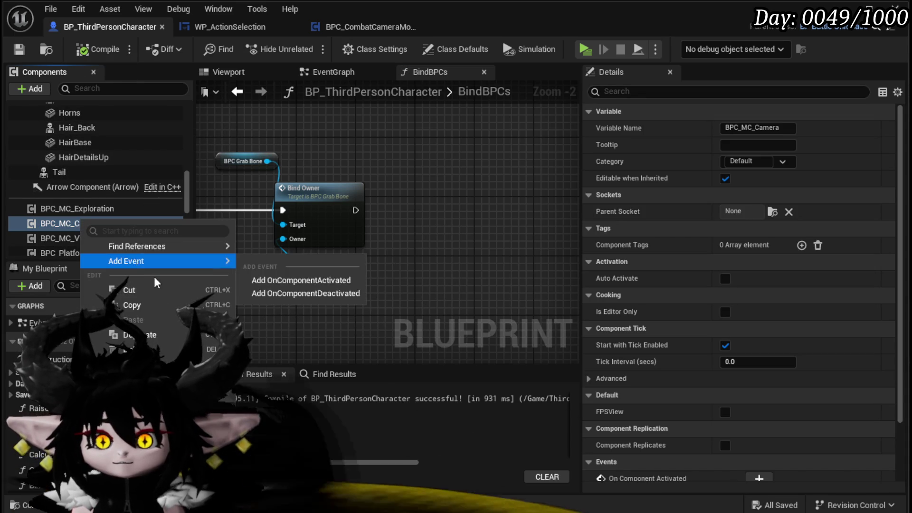
pyautogui.doubleClick(57, 224)
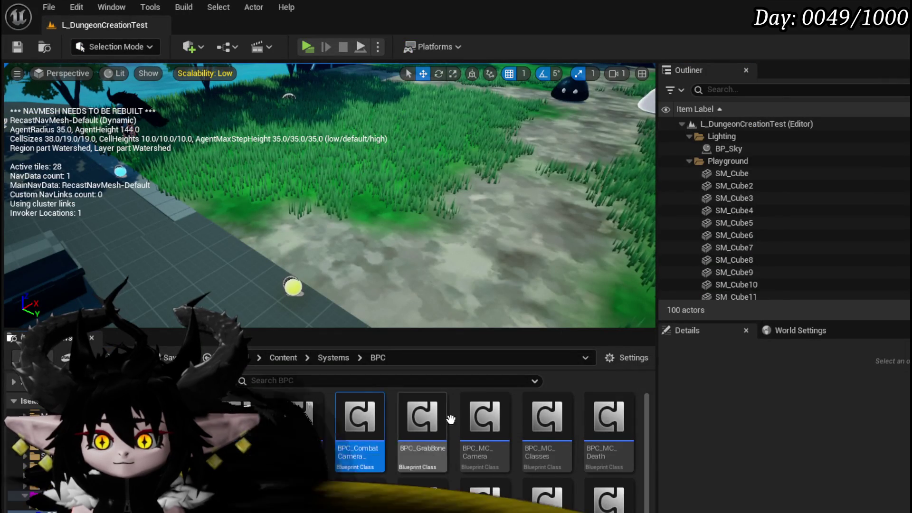
pyautogui.press('Delete')
pyautogui.press('Escape')
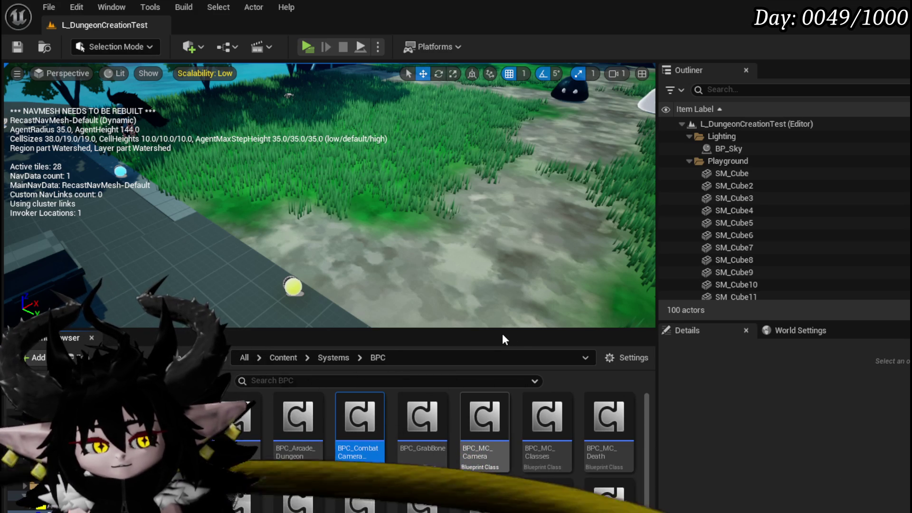
pyautogui.press('Delete')
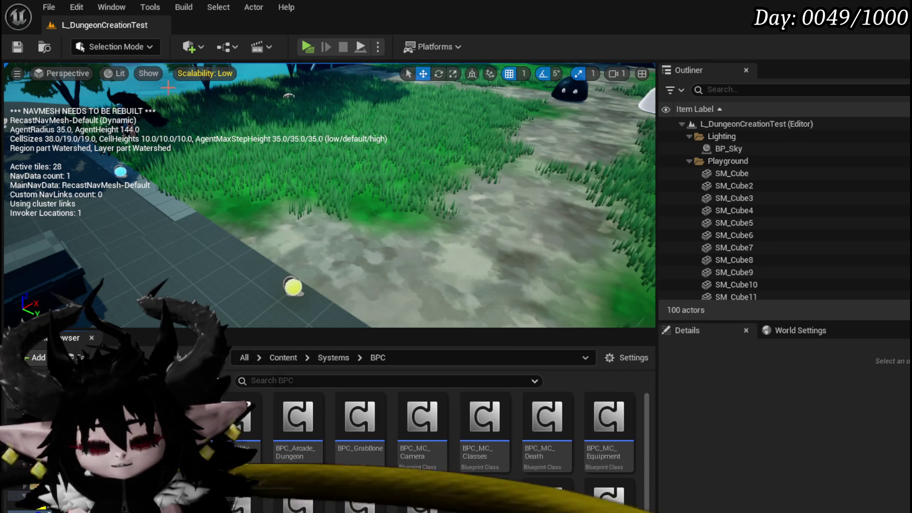
# Save the level and all modified assets, including BP_ThirdPersonCharacter.
pyautogui.click(18, 47)
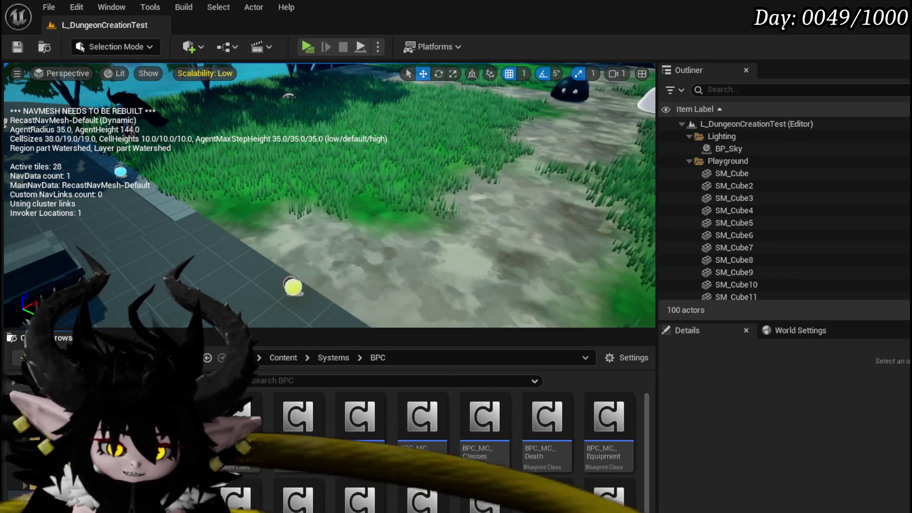
pyautogui.click(25, 48)
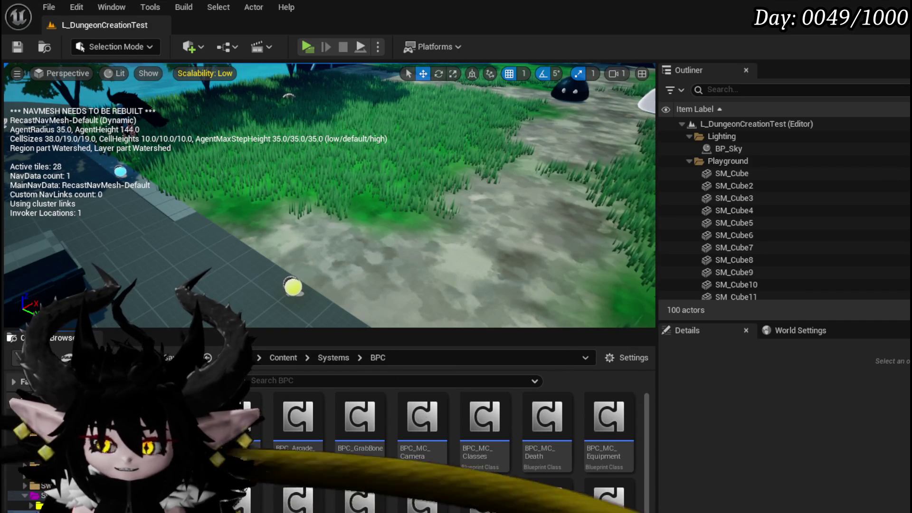
pyautogui.hotkey('ctrl', 'shift', 's')
pyautogui.click(717, 466)
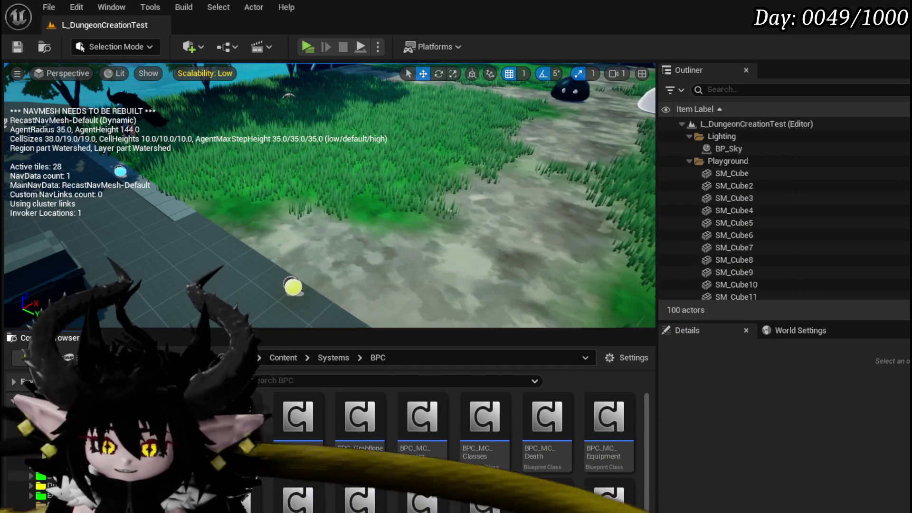
# Reopen BP_ThirdPersonCharacter from ThirdPerson > Blueprints on its BindBPCs graph.
pyautogui.click(45, 498)
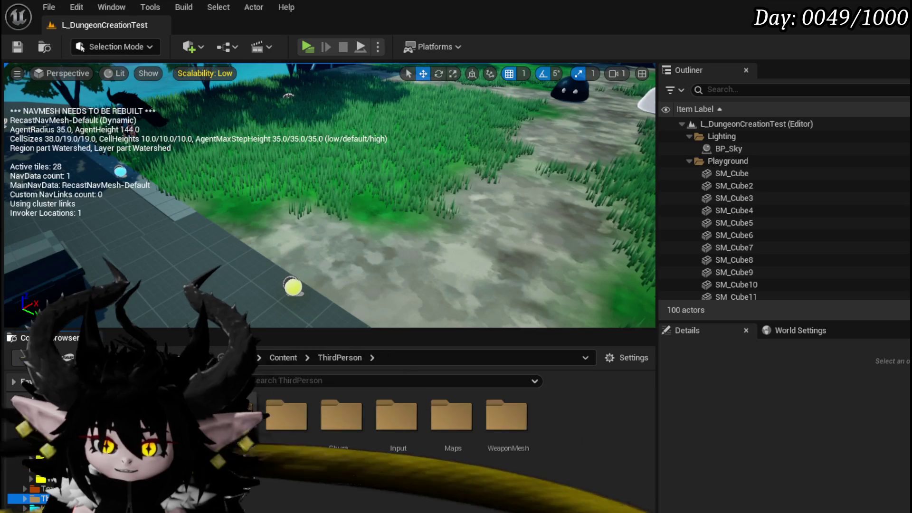
pyautogui.doubleClick(287, 411)
pyautogui.doubleClick(417, 420)
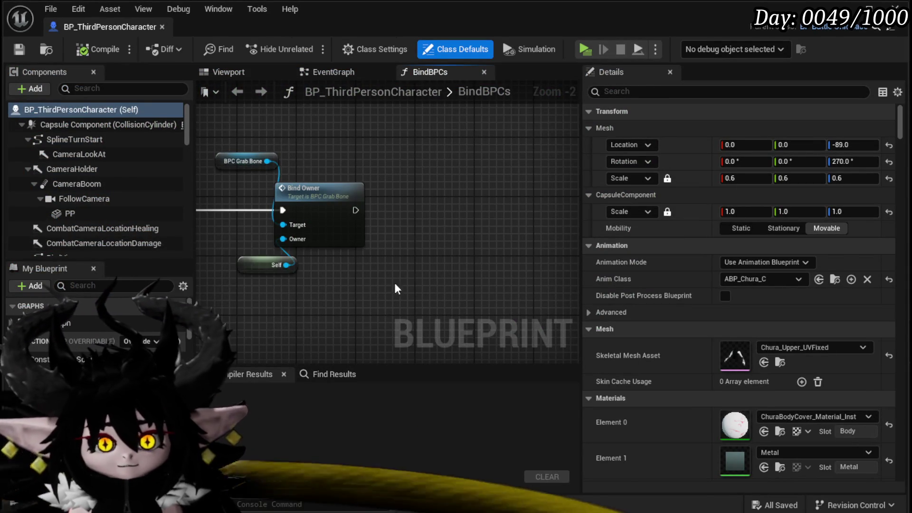
pyautogui.moveTo(394, 283); pyautogui.dragTo(517, 264)
pyautogui.scroll(-5, 80, 189)
pyautogui.scroll(-10, 79, 186)
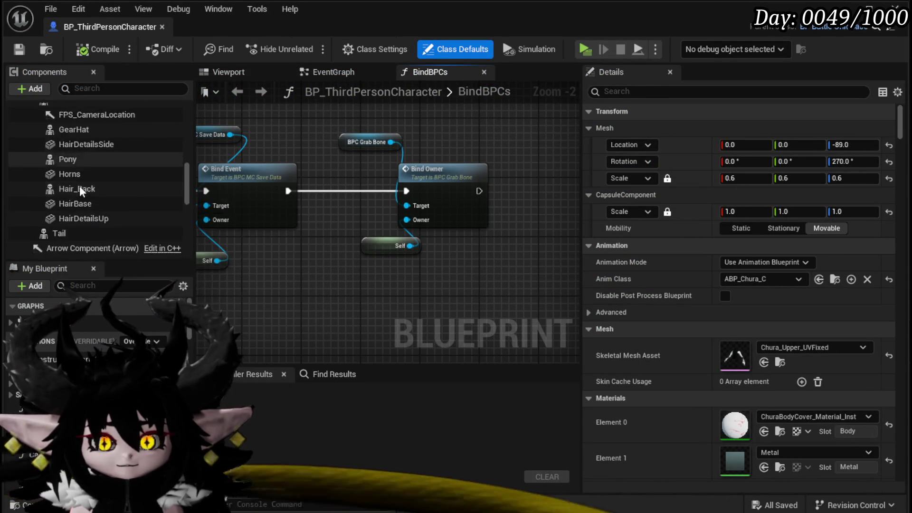
# Edit BPC_MC_Camera from the Components list and add a sixth function, NewFunction.
pyautogui.rightClick(78, 113)
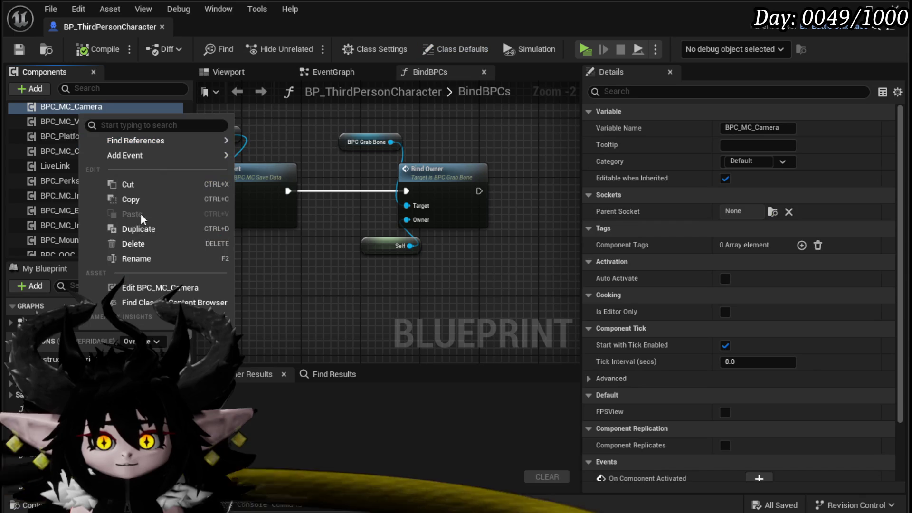
pyautogui.click(133, 287)
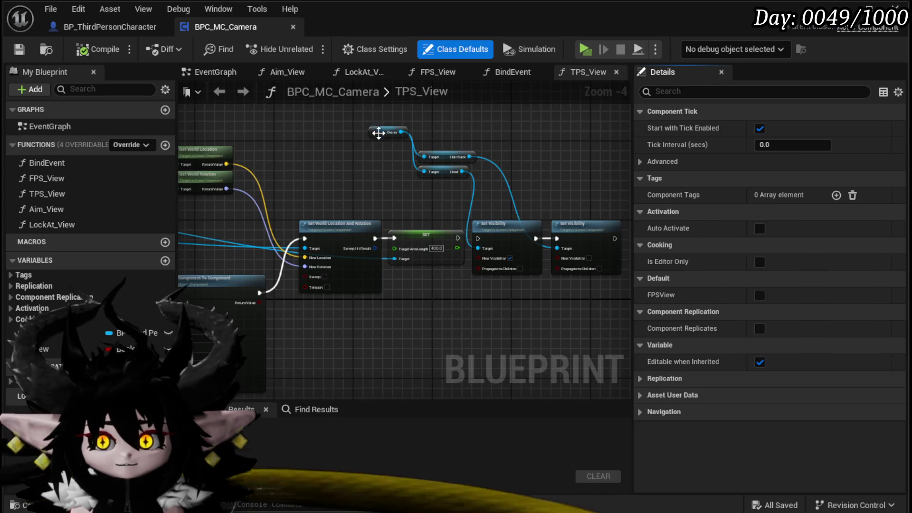
pyautogui.moveTo(324, 304); pyautogui.dragTo(532, 158)
pyautogui.scroll(-3, 352, 208)
pyautogui.scroll(2, 315, 209)
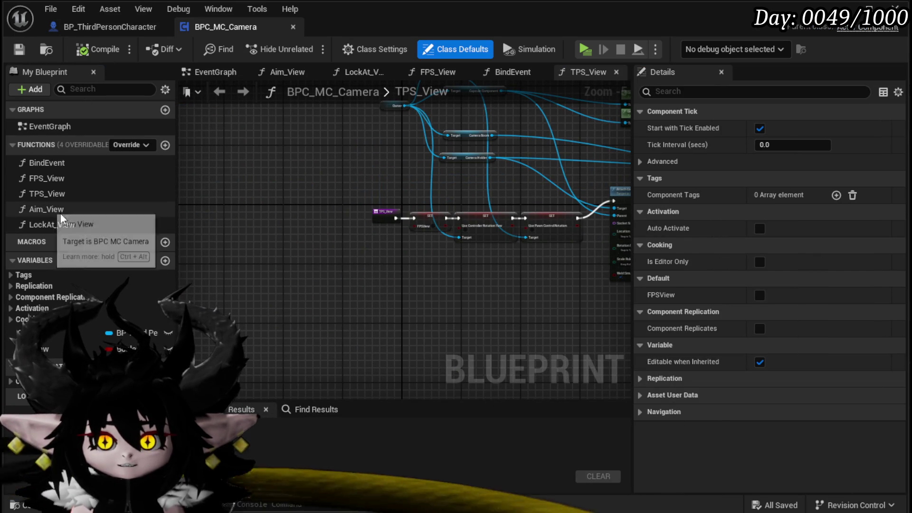
pyautogui.click(165, 144)
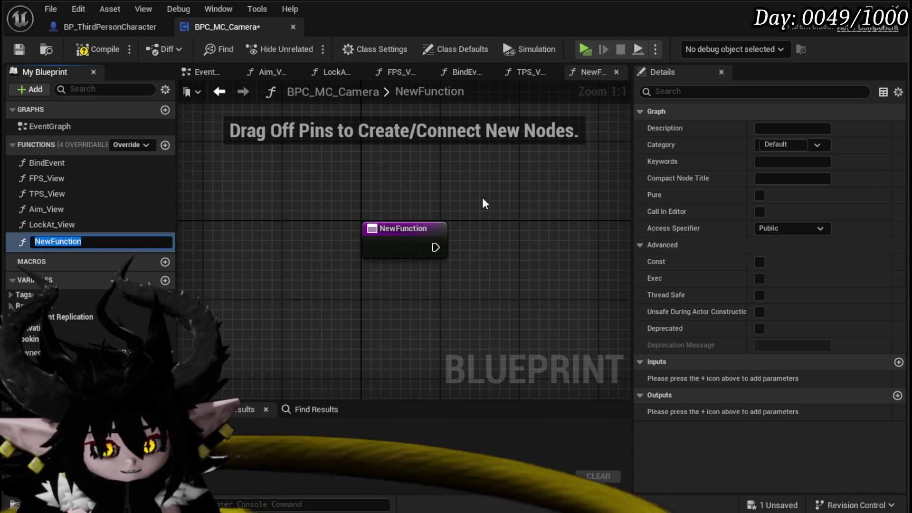
# Name the new function FreeRotation and add a second function called ActorRotation.
pyautogui.write('FreeRo')
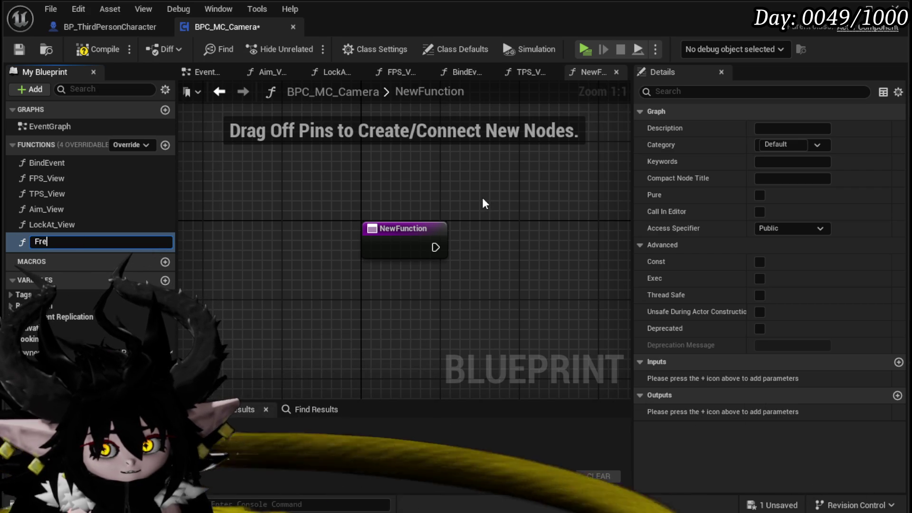
pyautogui.write('tation')
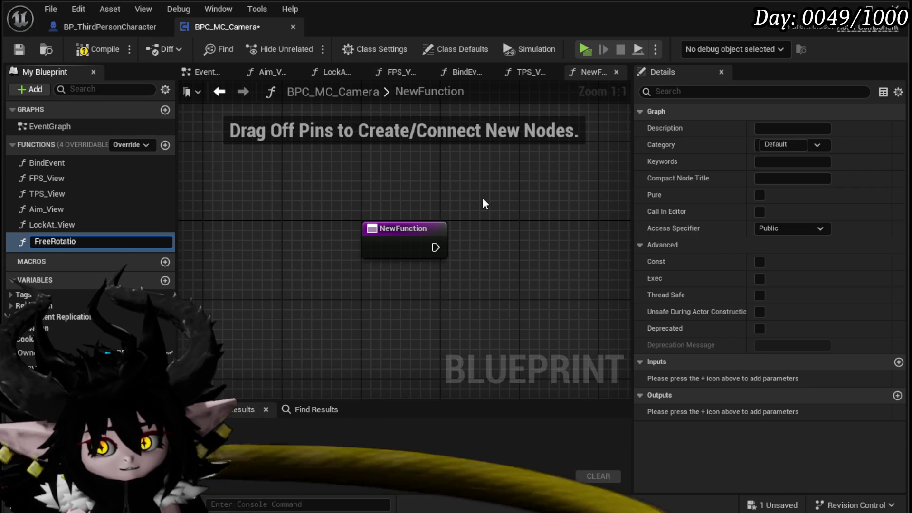
pyautogui.press('Return')
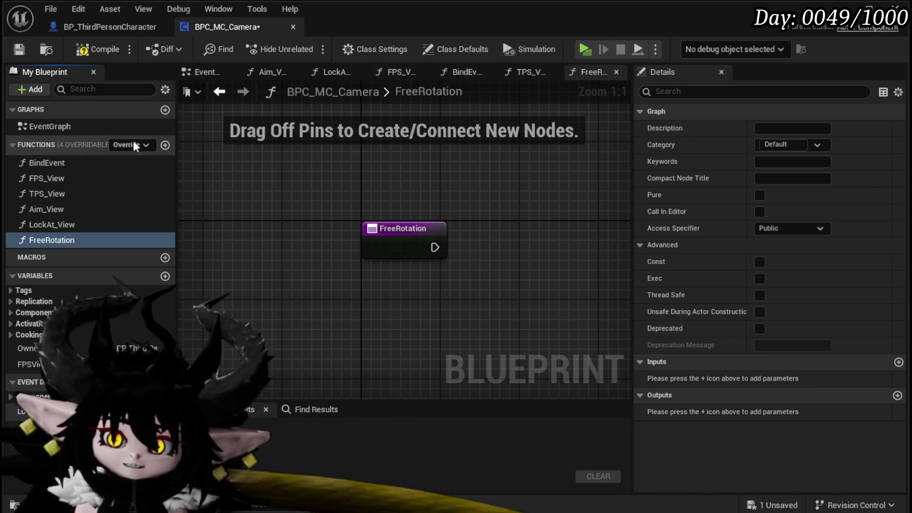
pyautogui.click(164, 145)
pyautogui.write('Ac')
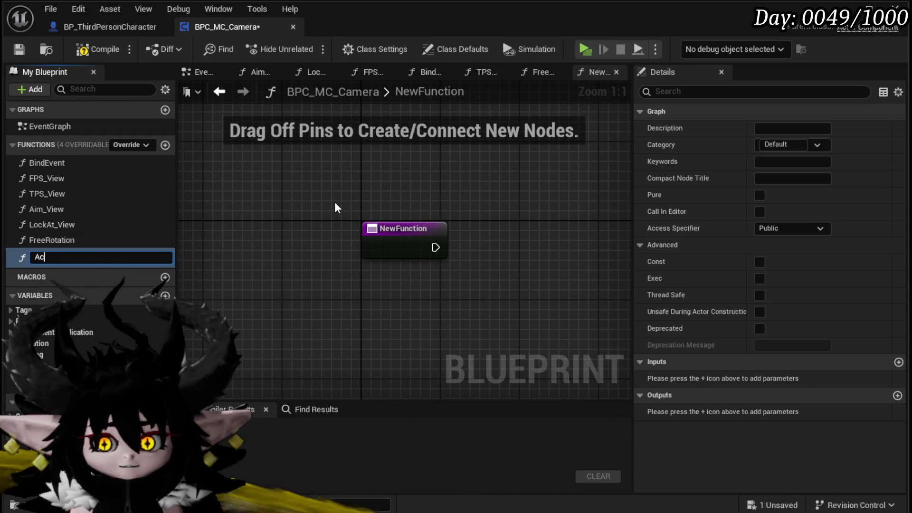
pyautogui.write('tor')
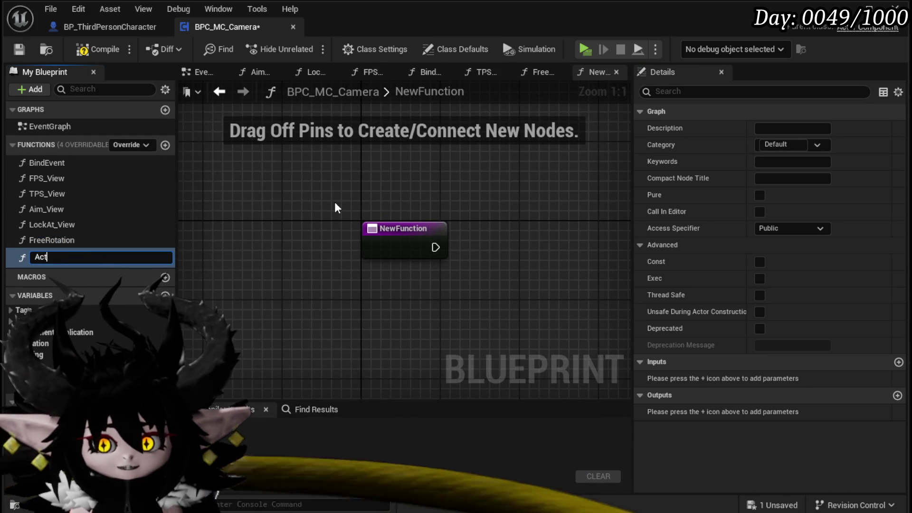
pyautogui.write('R')
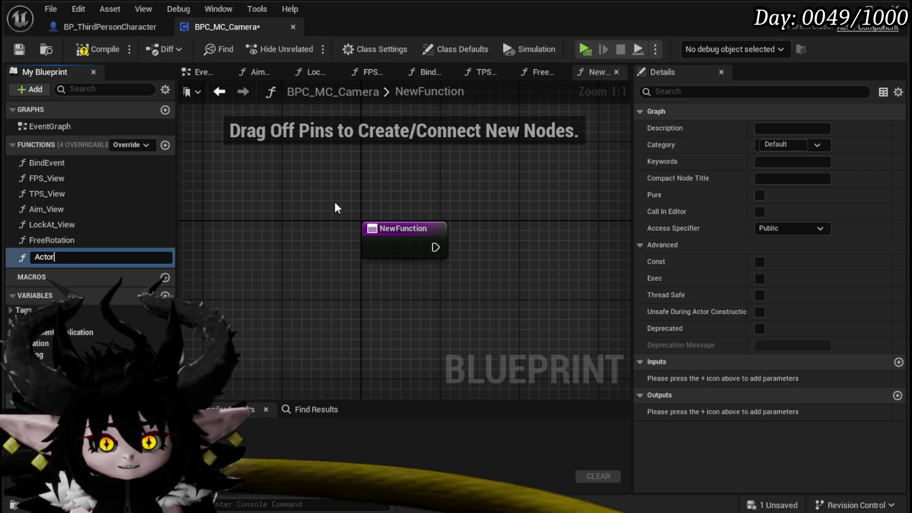
pyautogui.write('Rotation')
pyautogui.press('Return')
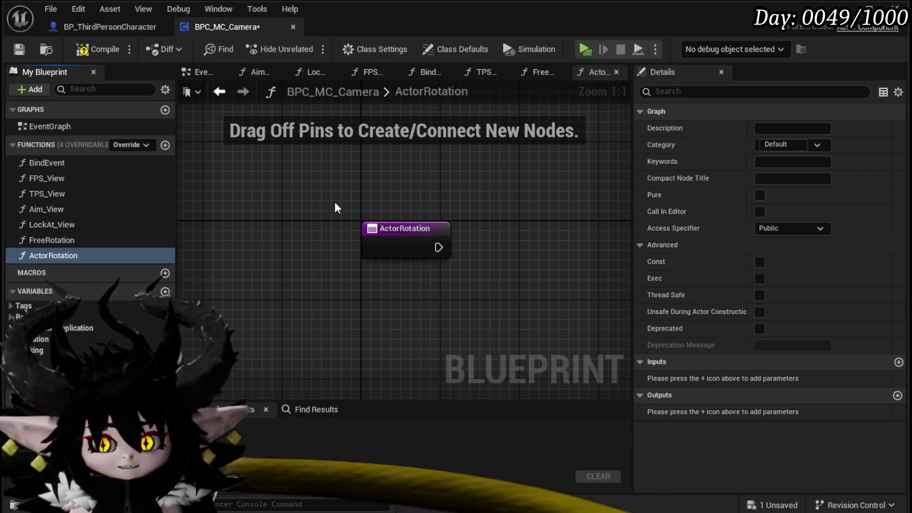
# Compile BPC_MC_Camera and return to BP_ThirdPersonCharacter's EventGraph.
pyautogui.click(19, 50)
pyautogui.click(110, 26)
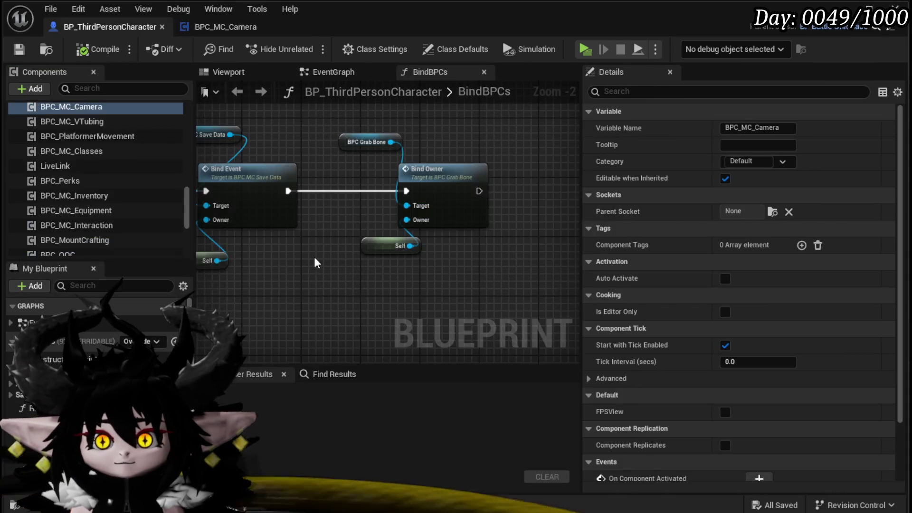
pyautogui.scroll(-2, 314, 257)
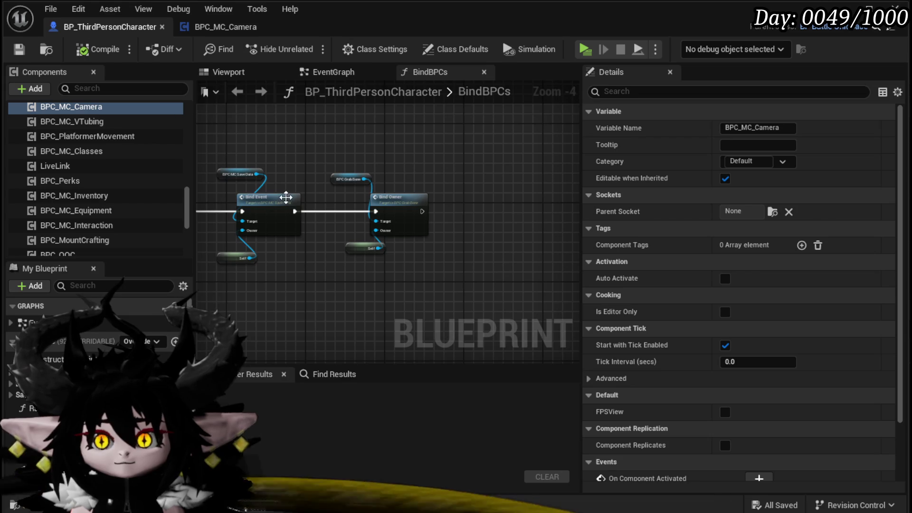
pyautogui.moveTo(285, 198); pyautogui.dragTo(471, 170)
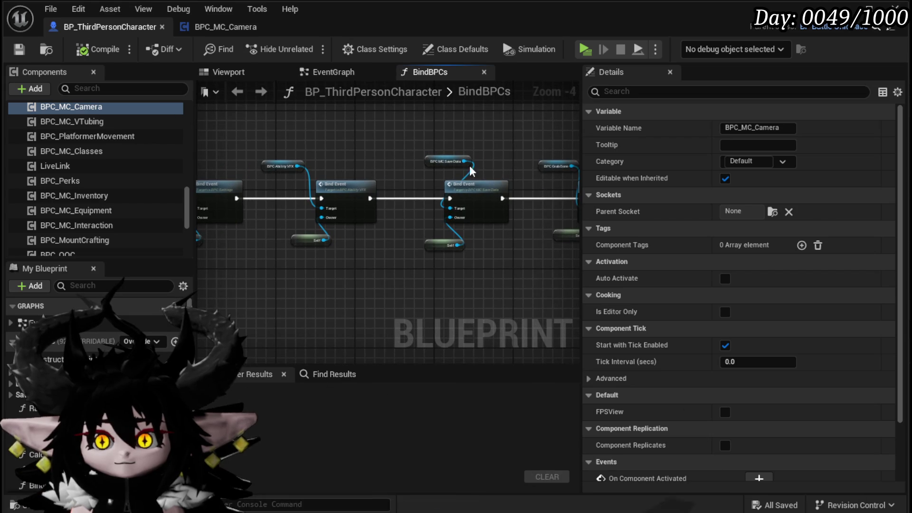
pyautogui.click(332, 72)
# Select the CameraTest cast, rotation, SET and Camera Boom nodes in the EventGraph.
pyautogui.moveTo(338, 218); pyautogui.dragTo(488, 212)
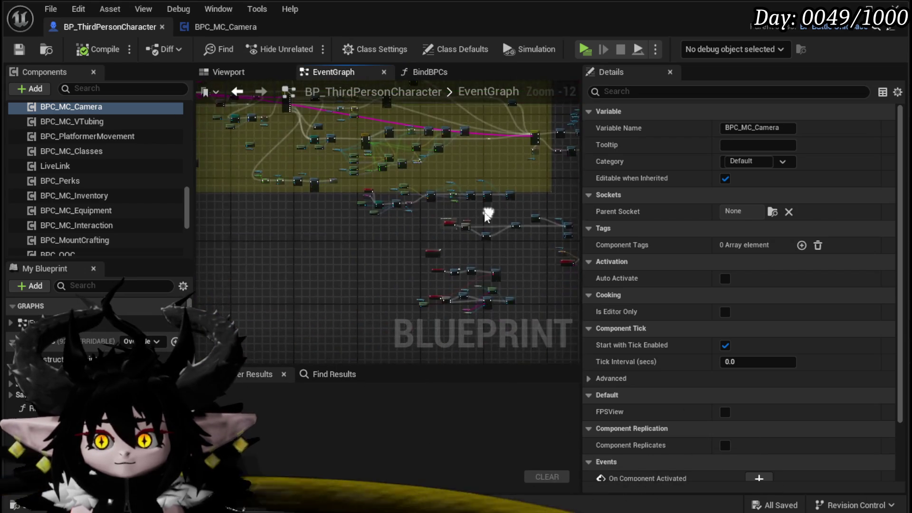
pyautogui.scroll(9, 380, 204)
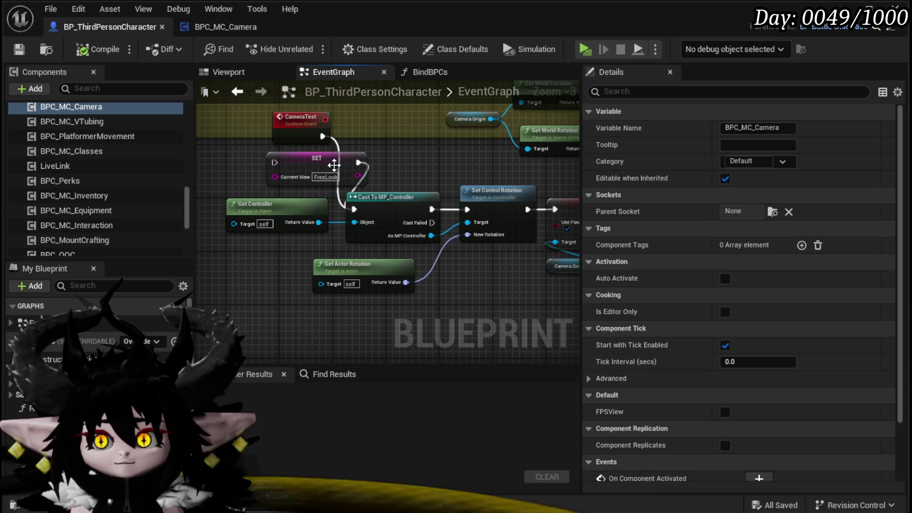
pyautogui.moveTo(269, 332); pyautogui.dragTo(399, 209)
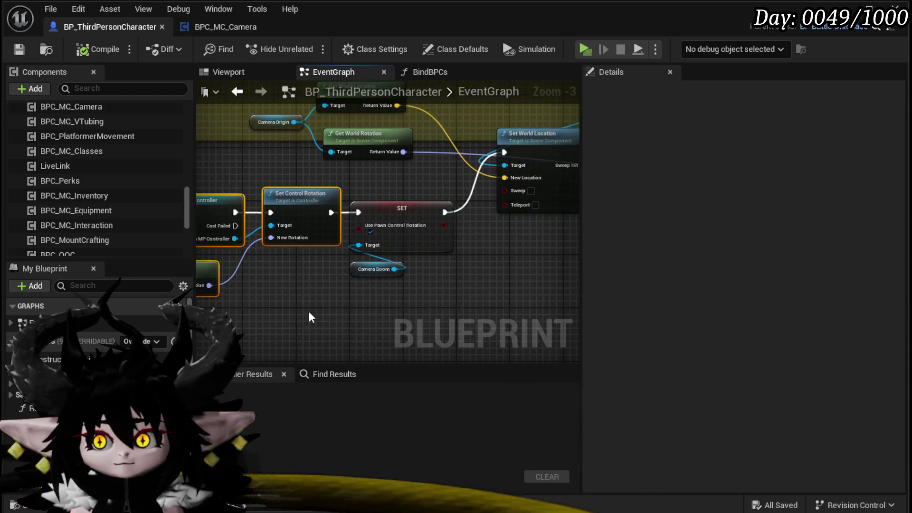
pyautogui.moveTo(311, 316); pyautogui.dragTo(435, 259)
pyautogui.moveTo(304, 325); pyautogui.dragTo(506, 314)
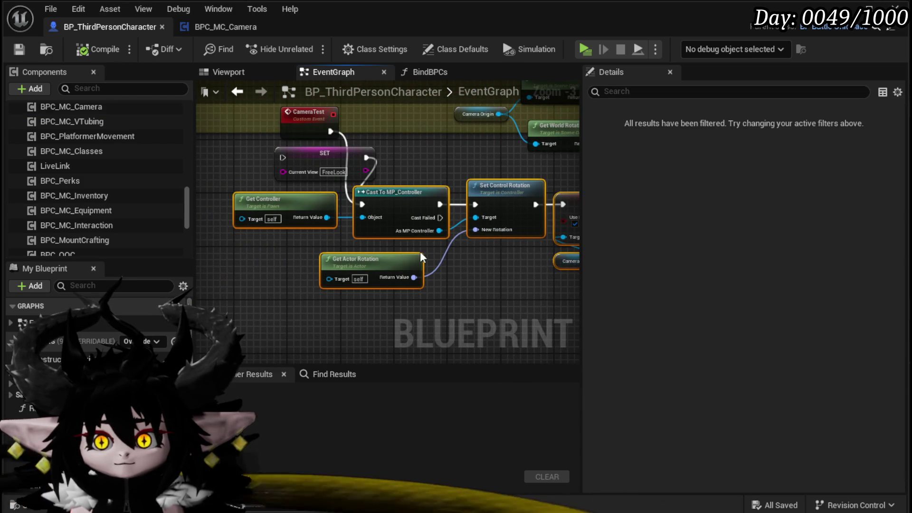
# Paste the rotation nodes into ActorRotation and wire its entry to the Cast node.
pyautogui.click(246, 27)
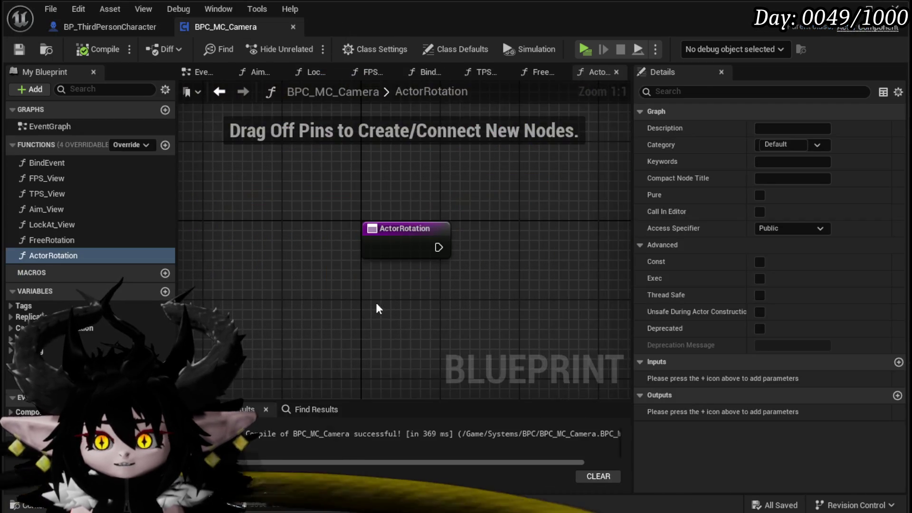
pyautogui.hotkey('ctrl', 'v')
pyautogui.moveTo(355, 218)
pyautogui.mouseDown()
pyautogui.moveTo(299, 267)
pyautogui.moveTo(356, 223)
pyautogui.moveTo(354, 236)
pyautogui.mouseUp()
pyautogui.moveTo(255, 183); pyautogui.dragTo(390, 224)
pyautogui.moveTo(394, 230)
pyautogui.mouseDown()
pyautogui.moveTo(332, 250)
pyautogui.moveTo(336, 268)
pyautogui.mouseUp()
pyautogui.click(303, 219)
pyautogui.moveTo(211, 255); pyautogui.dragTo(214, 197)
# Place Camera Boom below Get Actor Rotation and feed an Owner getter into Get Controller's Target.
pyautogui.scroll(-3, 296, 186)
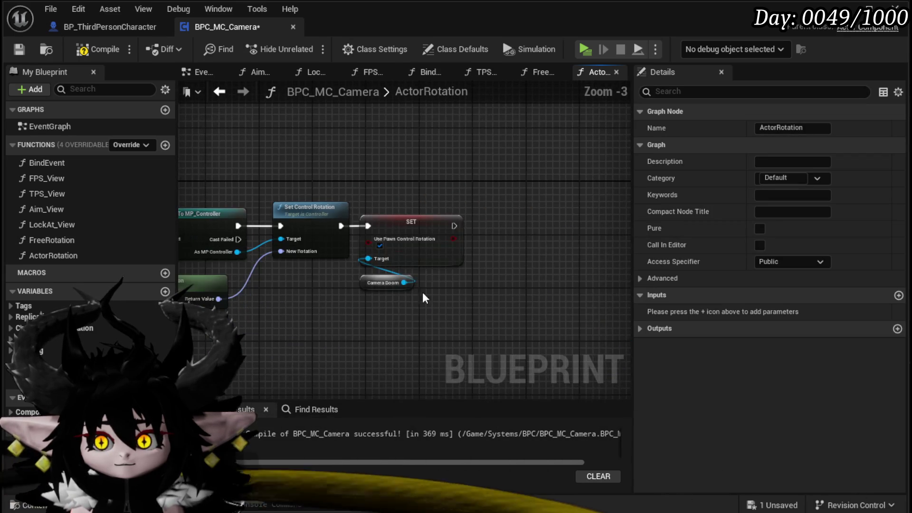
pyautogui.scroll(3, 370, 281)
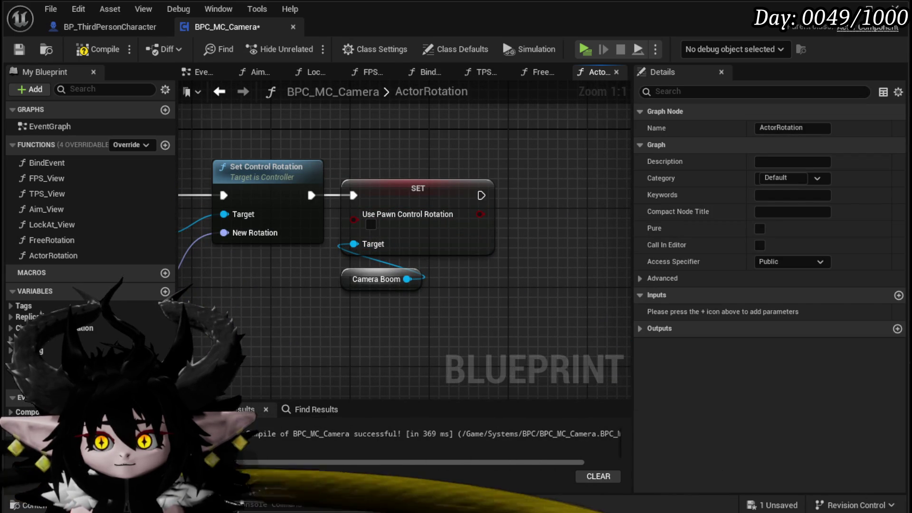
pyautogui.scroll(-3, 515, 270)
pyautogui.click(494, 285)
pyautogui.moveTo(494, 285); pyautogui.dragTo(380, 324)
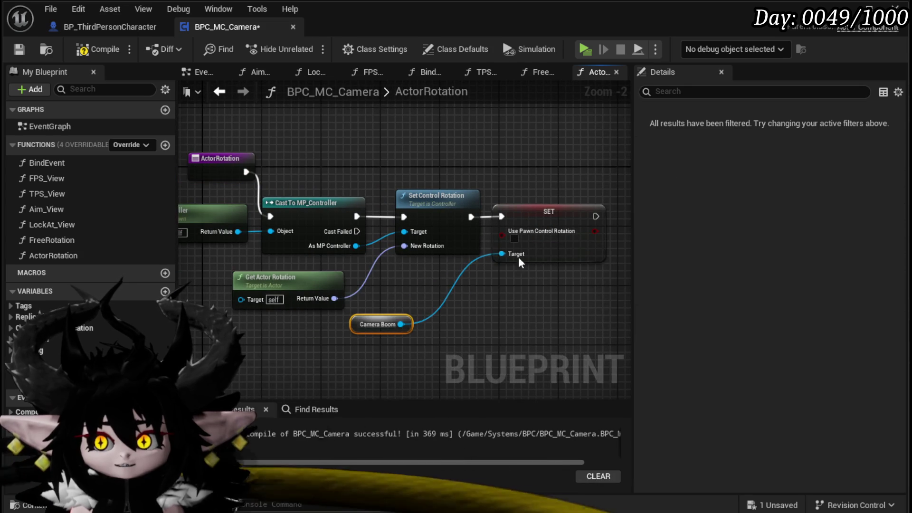
pyautogui.moveTo(299, 306); pyautogui.dragTo(331, 303)
pyautogui.moveTo(260, 274); pyautogui.dragTo(204, 286)
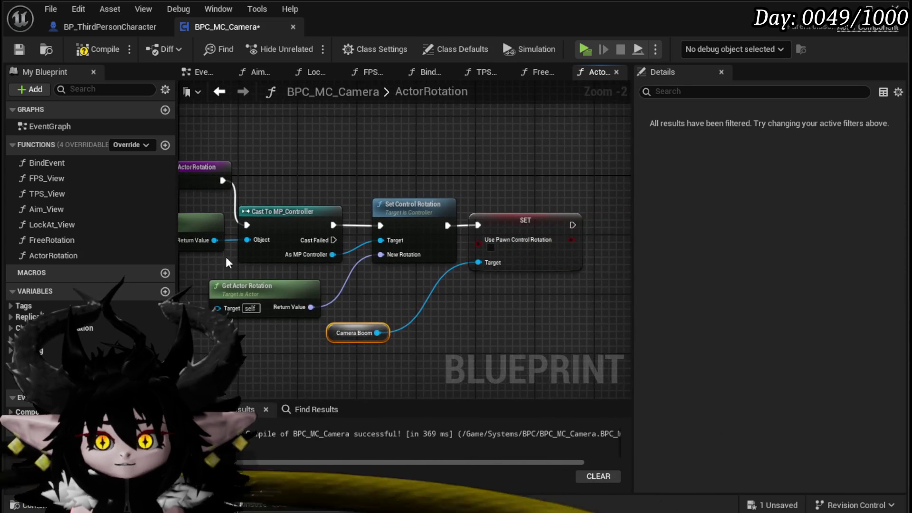
pyautogui.moveTo(370, 313)
pyautogui.mouseDown()
pyautogui.moveTo(450, 278)
pyautogui.moveTo(499, 280)
pyautogui.mouseUp()
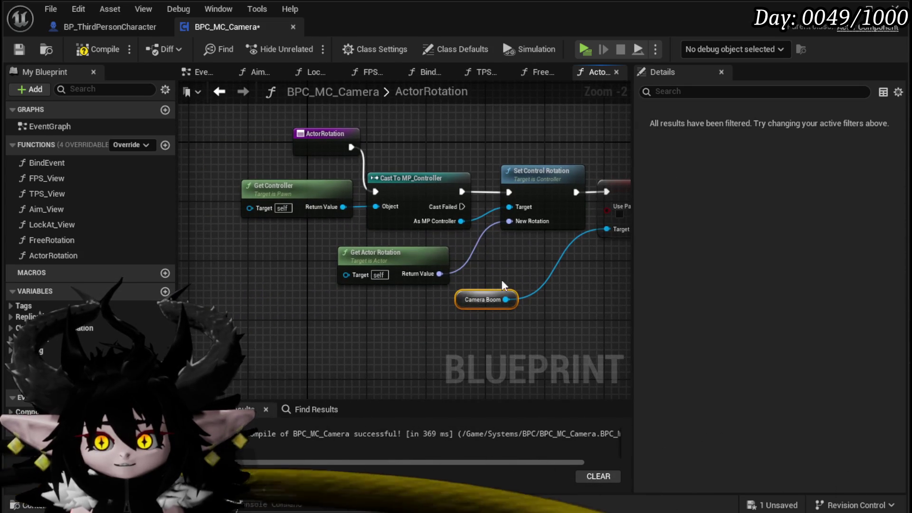
pyautogui.moveTo(53, 361)
pyautogui.mouseDown()
pyautogui.moveTo(235, 252)
pyautogui.moveTo(252, 200)
pyautogui.moveTo(249, 207)
pyautogui.mouseUp()
pyautogui.moveTo(275, 255); pyautogui.dragTo(316, 267)
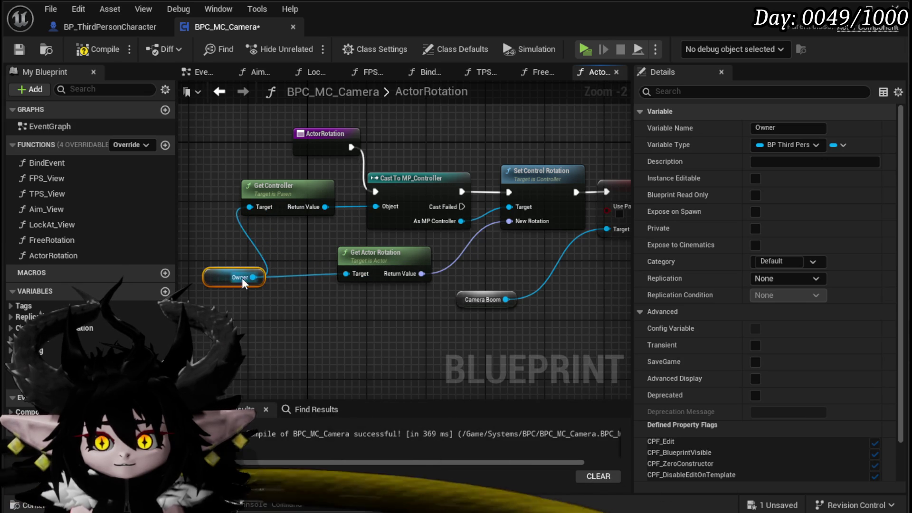
# Remove the stray Camera Boom getter that was added from Owner.
pyautogui.moveTo(253, 277); pyautogui.dragTo(375, 305)
pyautogui.write('Camera')
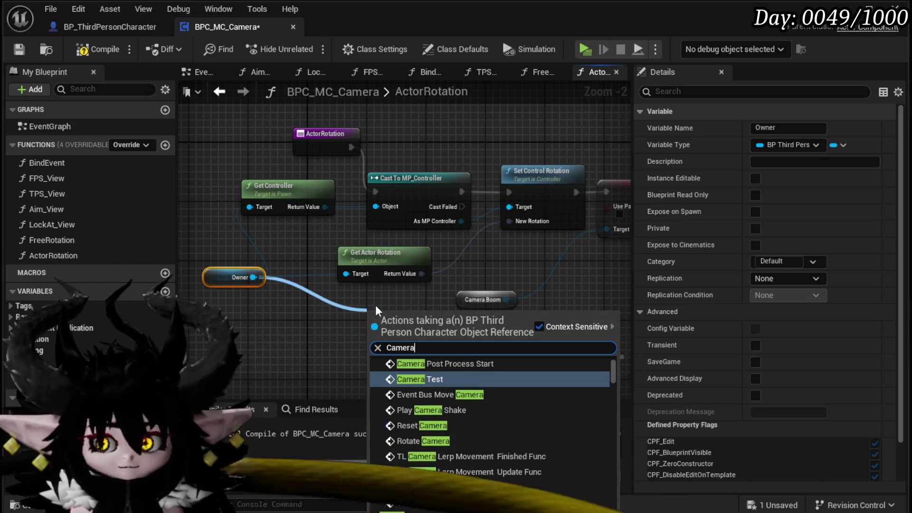
pyautogui.write(' Boom')
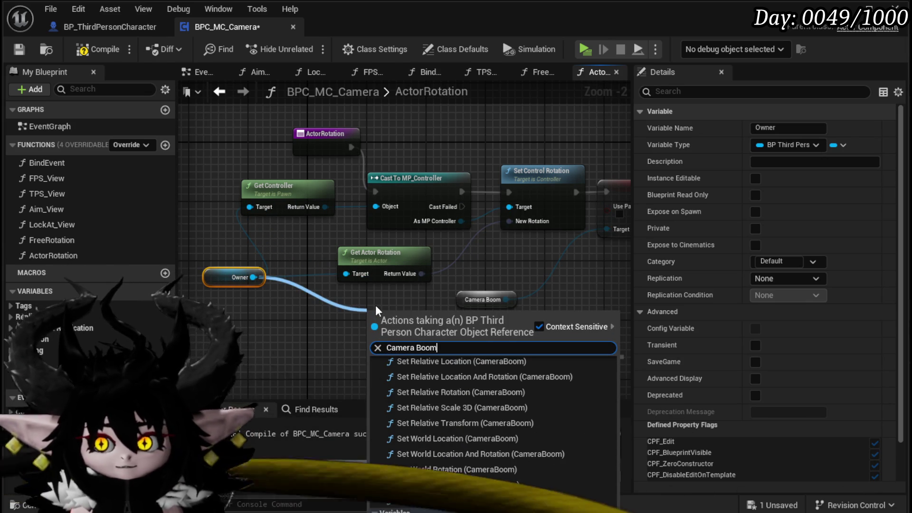
pyautogui.press('Return')
pyautogui.moveTo(410, 321)
pyautogui.mouseDown()
pyautogui.moveTo(460, 328)
pyautogui.moveTo(619, 243)
pyautogui.moveTo(537, 229)
pyautogui.mouseUp()
pyautogui.press('Delete')
# Copy the ActorRotation controller-rotation and Camera Boom nodes into the FreeRotation graph.
pyautogui.scroll(-3, 420, 286)
pyautogui.moveTo(264, 397); pyautogui.dragTo(551, 181)
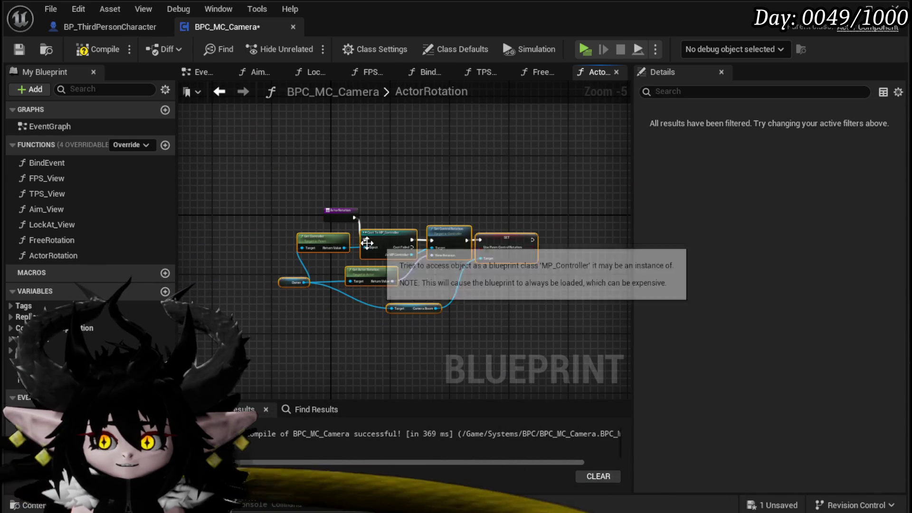
pyautogui.doubleClick(92, 241)
pyautogui.hotkey('ctrl', 'v')
pyautogui.moveTo(312, 236)
pyautogui.mouseDown()
pyautogui.moveTo(326, 252)
pyautogui.moveTo(214, 295)
pyautogui.mouseUp()
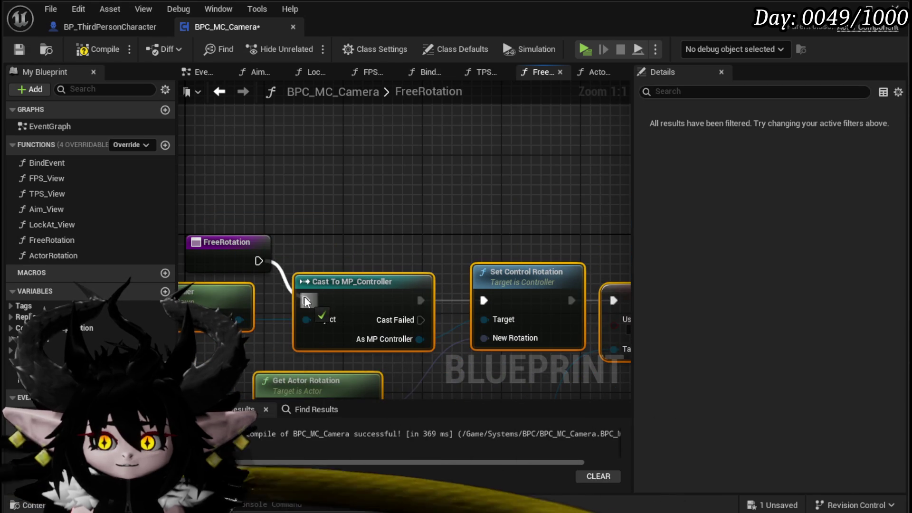
pyautogui.moveTo(539, 326); pyautogui.dragTo(385, 284)
pyautogui.scroll(-2, 474, 306)
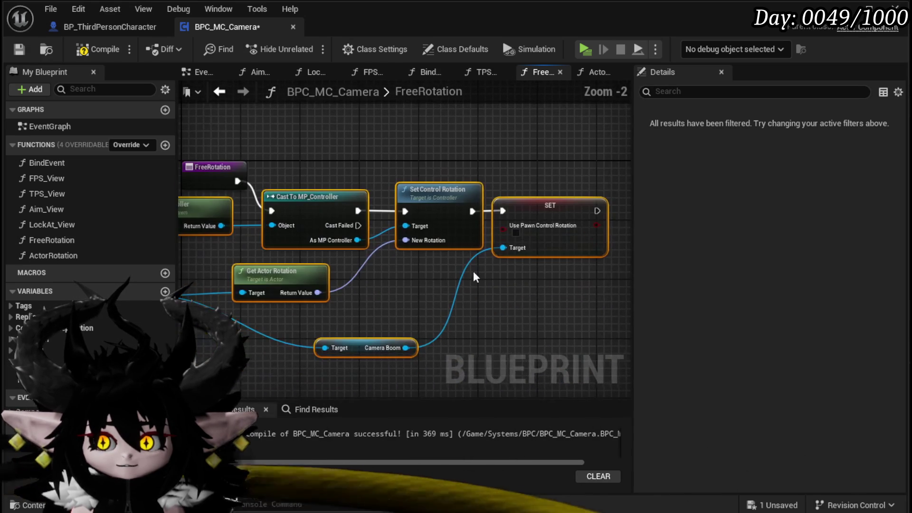
pyautogui.click(518, 328)
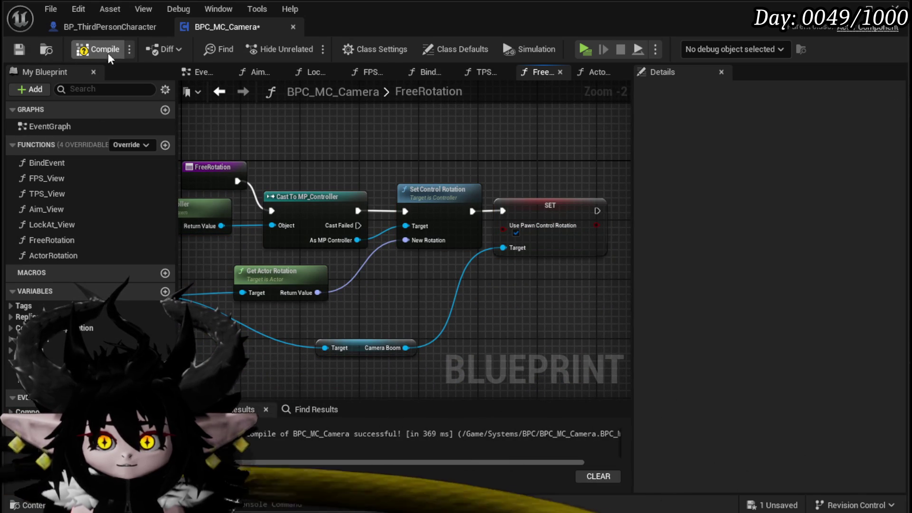
# Compile and save BPC_MC_Camera, then come back to its tab.
pyautogui.click(18, 50)
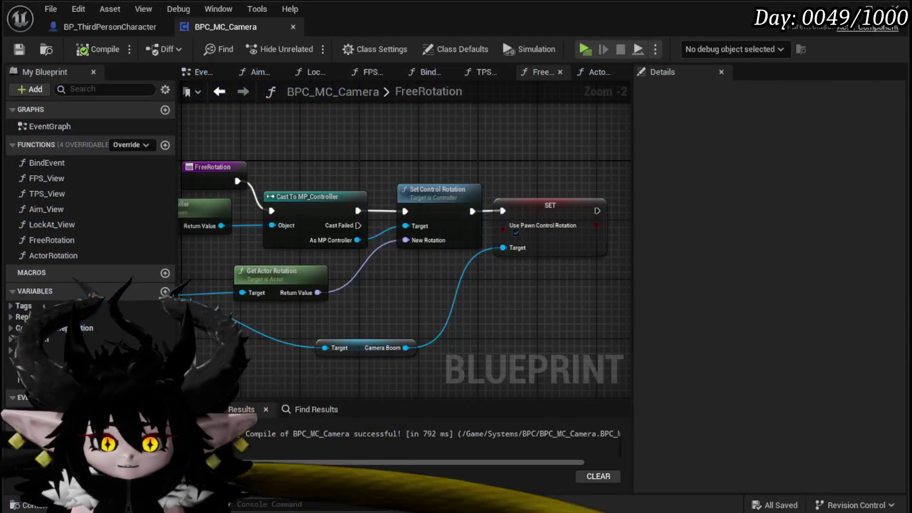
pyautogui.click(110, 26)
pyautogui.click(243, 20)
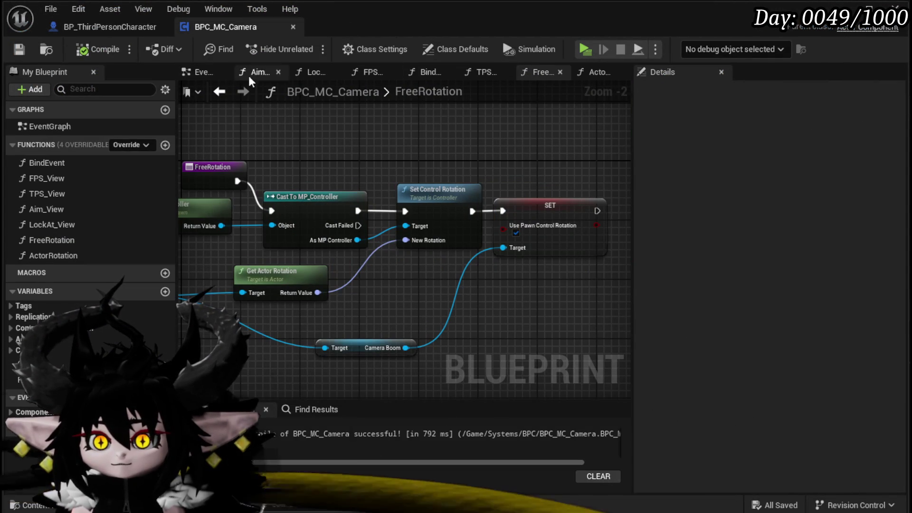
# Add a Debug Key Middle Mouse Button event to the EventGraph.
pyautogui.click(196, 72)
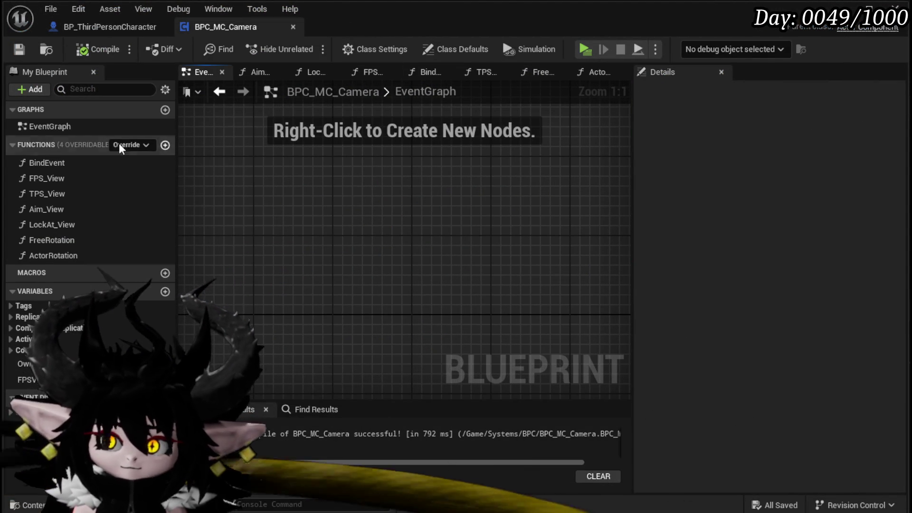
pyautogui.rightClick(352, 186)
pyautogui.write('Debug')
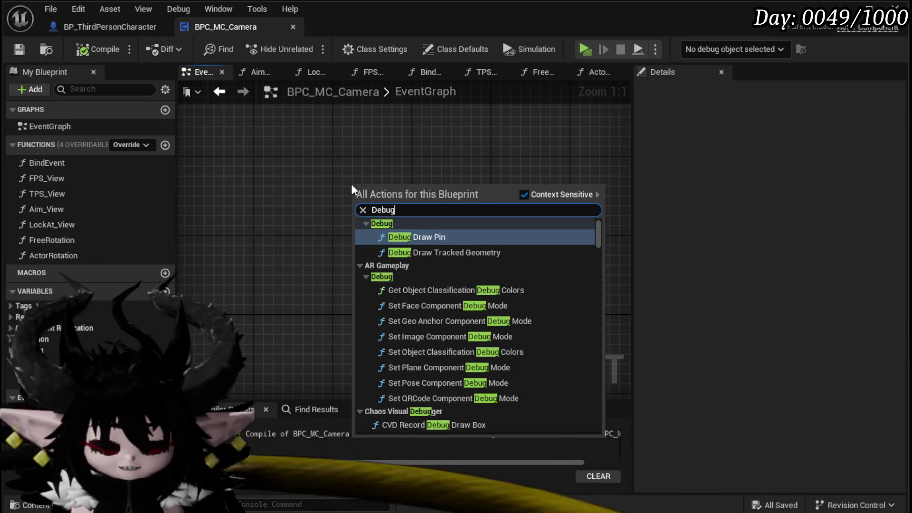
pyautogui.write(' key Mi')
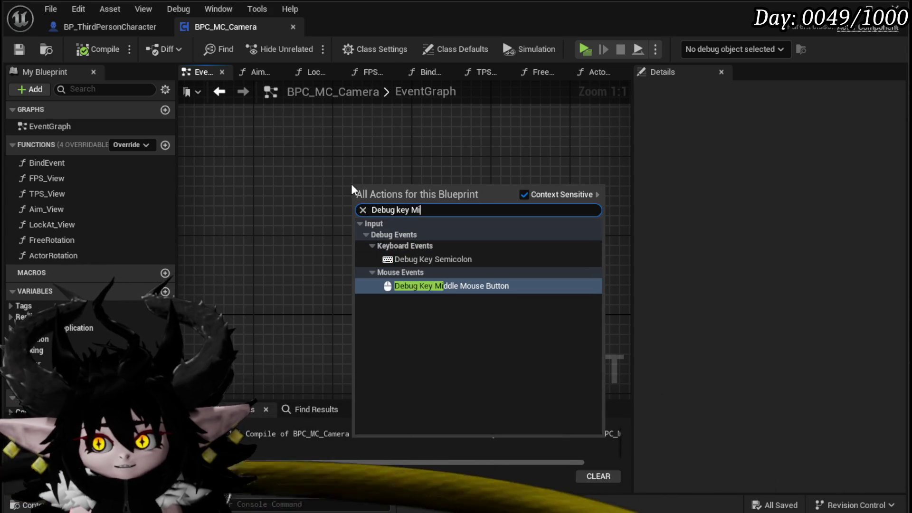
pyautogui.press('Return')
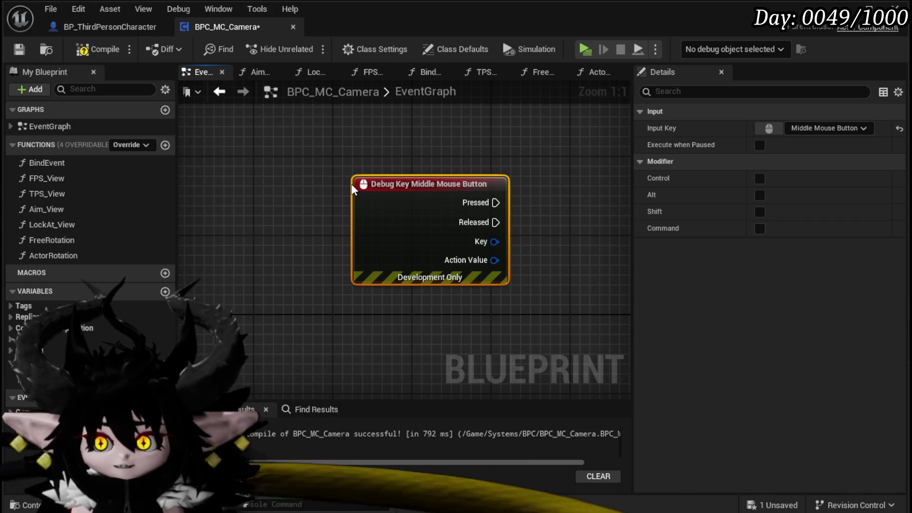
pyautogui.moveTo(352, 187); pyautogui.dragTo(173, 224)
# Call FreeRotation on Pressed and ActorRotation on Released, then compile and save.
pyautogui.moveTo(82, 241); pyautogui.dragTo(513, 164)
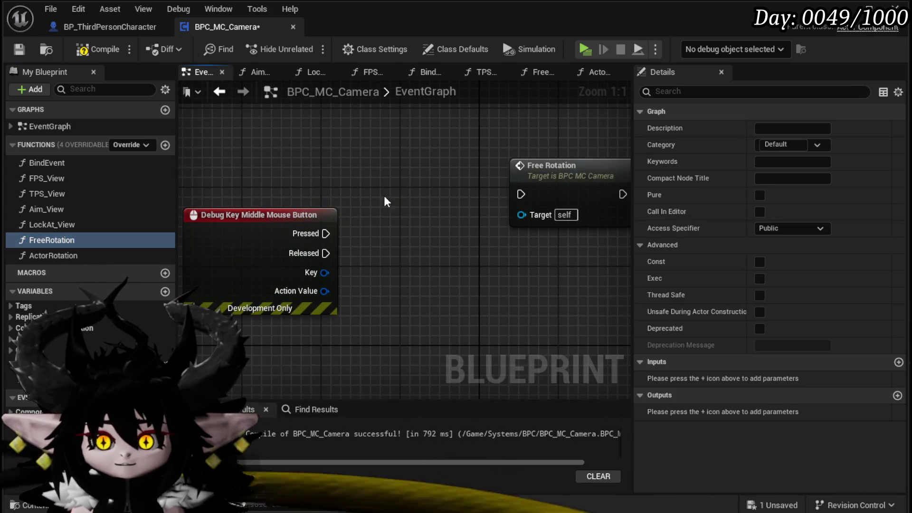
pyautogui.moveTo(532, 193); pyautogui.dragTo(394, 164)
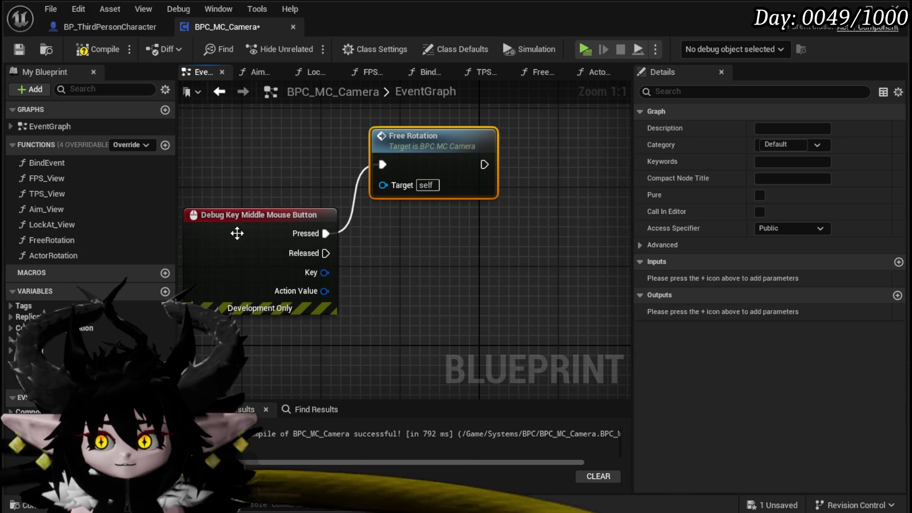
pyautogui.moveTo(53, 255)
pyautogui.mouseDown()
pyautogui.moveTo(403, 234)
pyautogui.moveTo(412, 263)
pyautogui.mouseUp()
pyautogui.moveTo(437, 235); pyautogui.dragTo(417, 244)
pyautogui.click(399, 211)
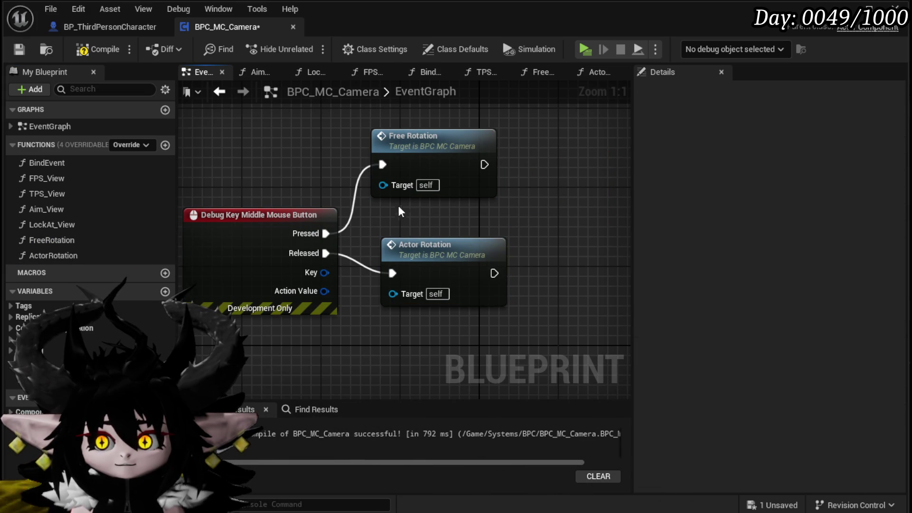
pyautogui.click(19, 49)
# Playtest the middle-mouse camera rotation, then save the level.
pyautogui.hotkey('alt', 'p')
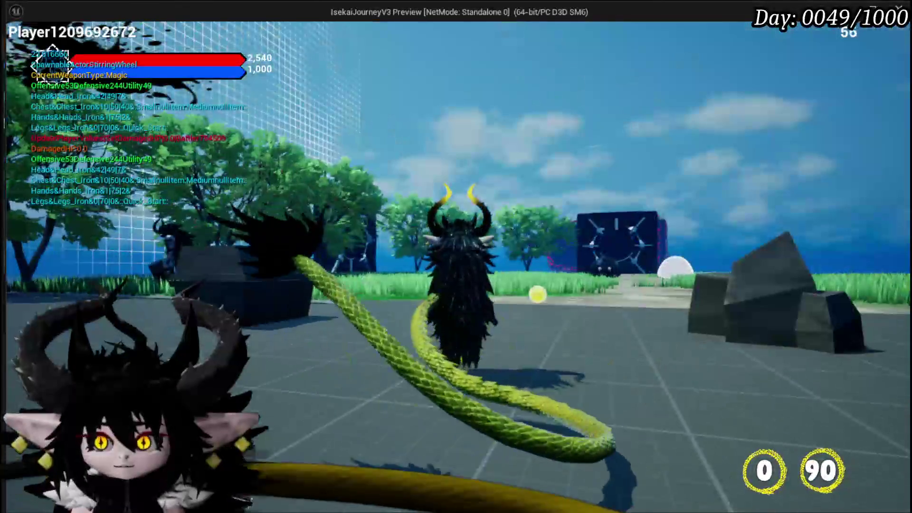
pyautogui.press('Escape')
pyautogui.click(16, 50)
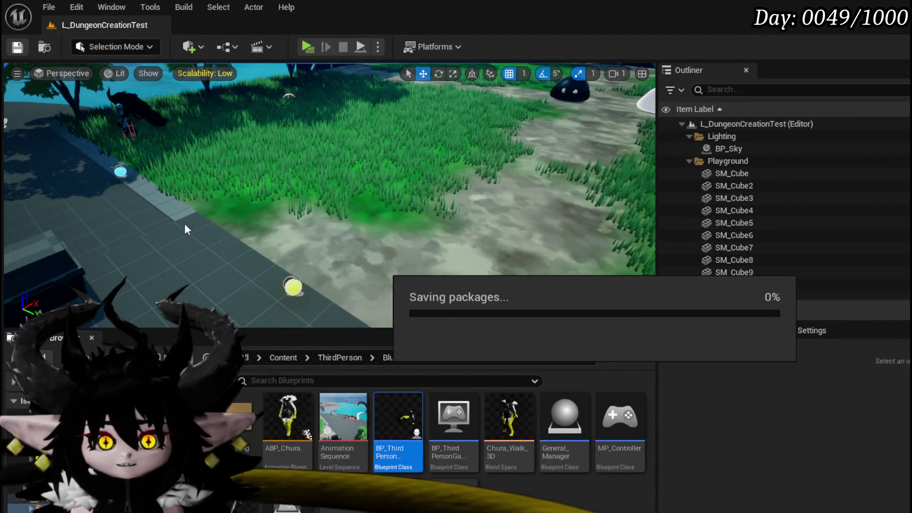
pyautogui.hotkey('alt', 'Tab')
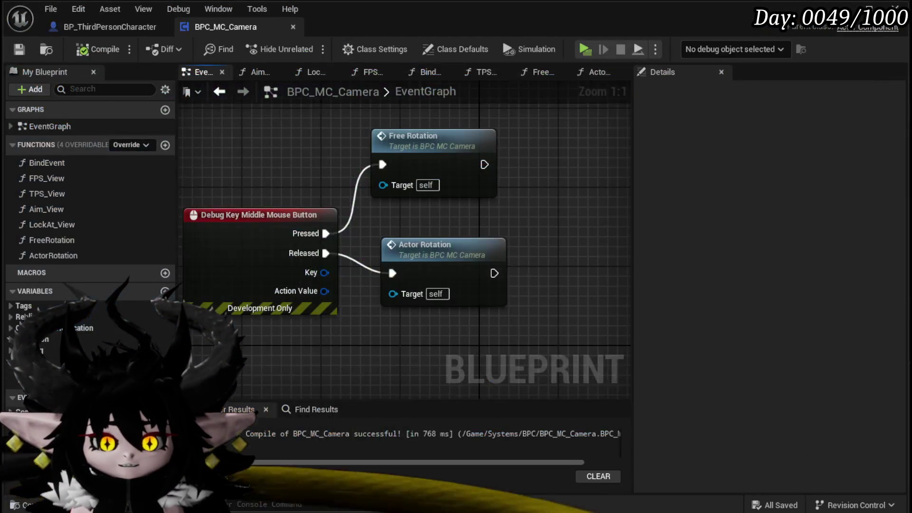
# Create a new function named CombatLocation.
pyautogui.click(165, 145)
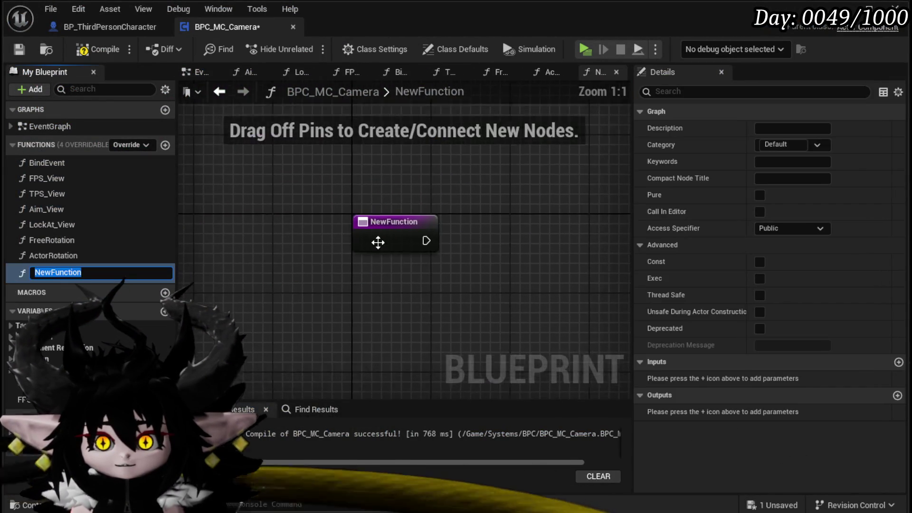
pyautogui.write('ombatLocation')
pyautogui.press('Return')
pyautogui.moveTo(378, 243)
pyautogui.mouseDown()
pyautogui.moveTo(357, 255)
pyautogui.moveTo(240, 214)
pyautogui.mouseUp()
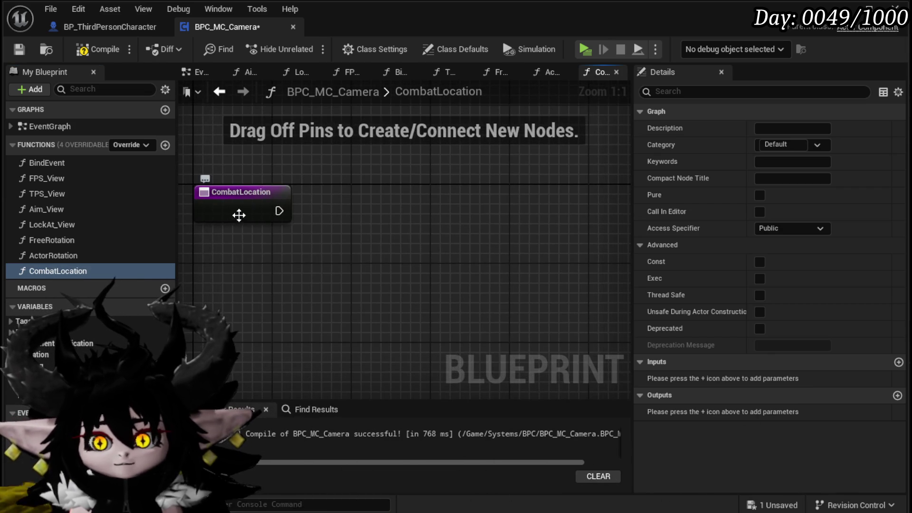
pyautogui.click(264, 217)
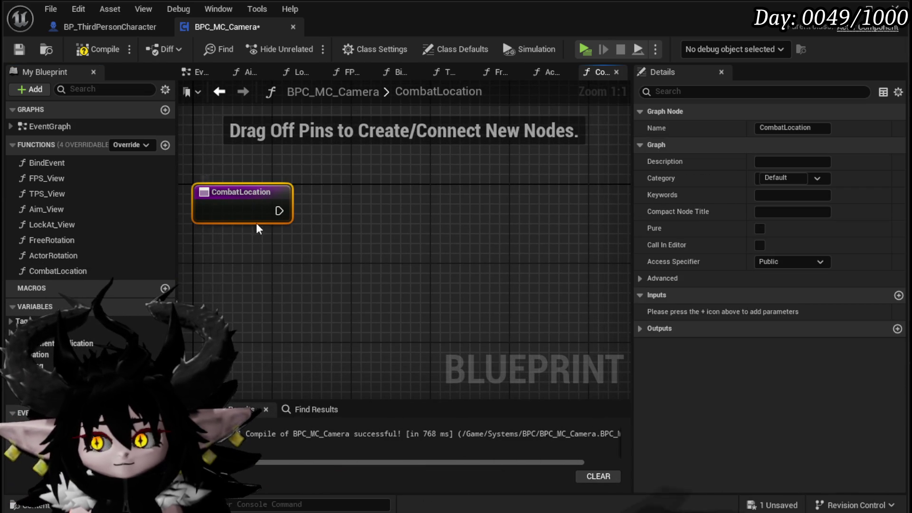
# Give CombatLocation a String input named EventData.
pyautogui.click(898, 296)
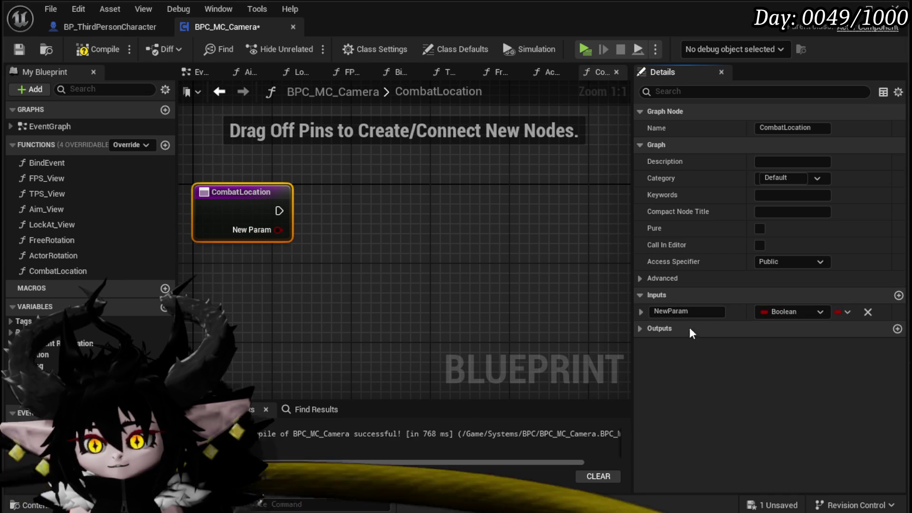
pyautogui.click(783, 314)
pyautogui.click(790, 420)
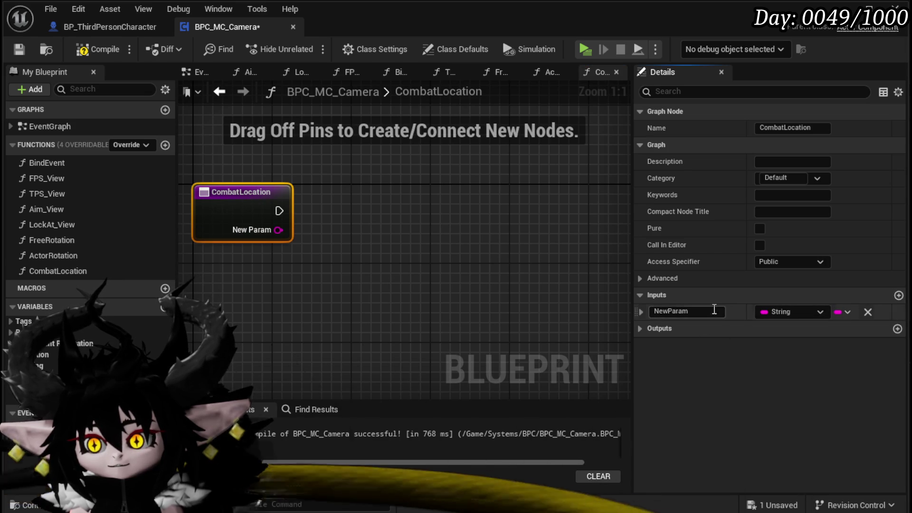
pyautogui.write('EventData')
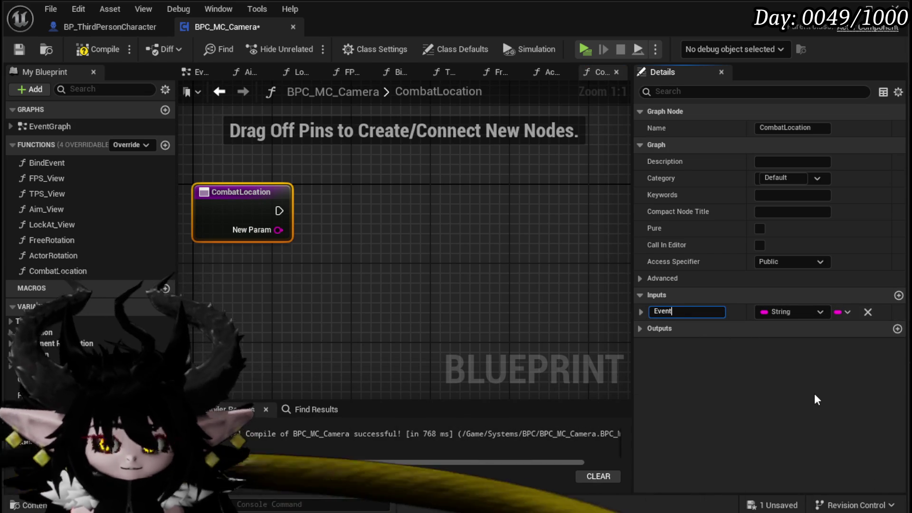
pyautogui.press('Return')
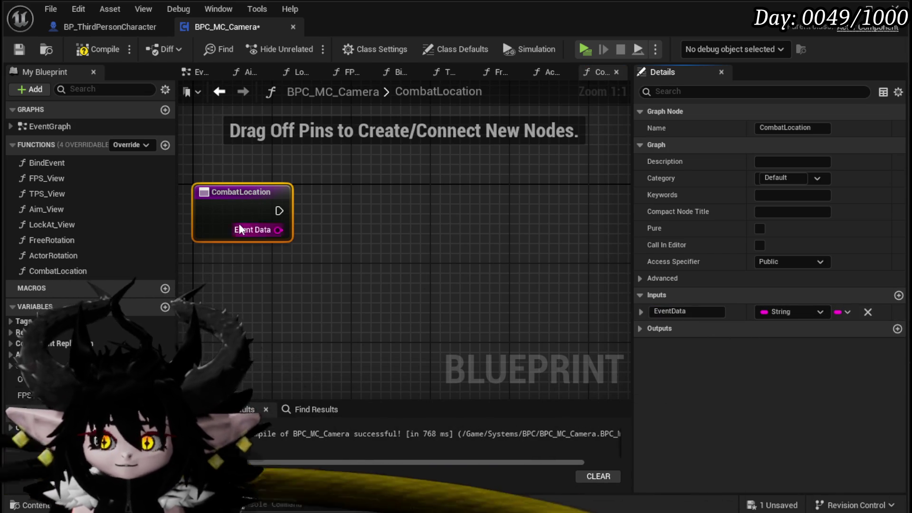
# Add a Switch on String after the entry, with Event Data as its Selection.
pyautogui.moveTo(280, 210); pyautogui.dragTo(347, 210)
pyautogui.write('Switch on stri')
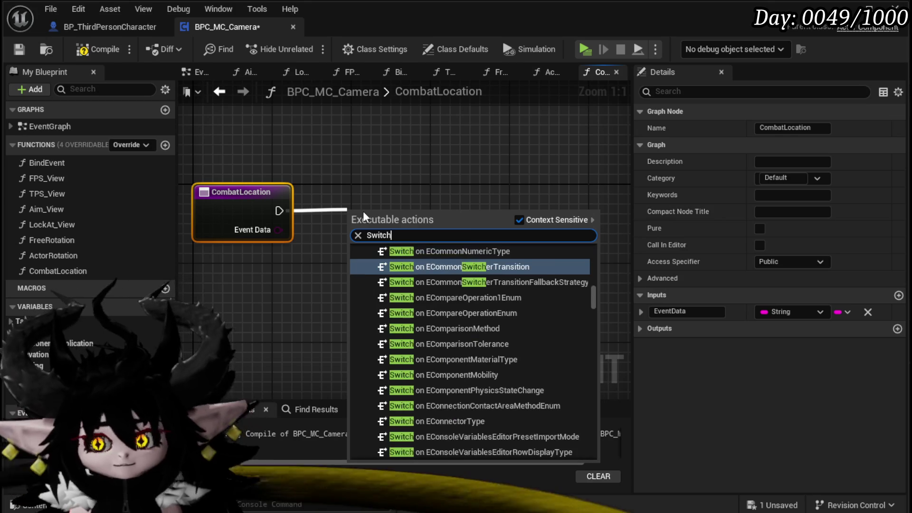
pyautogui.press('Return')
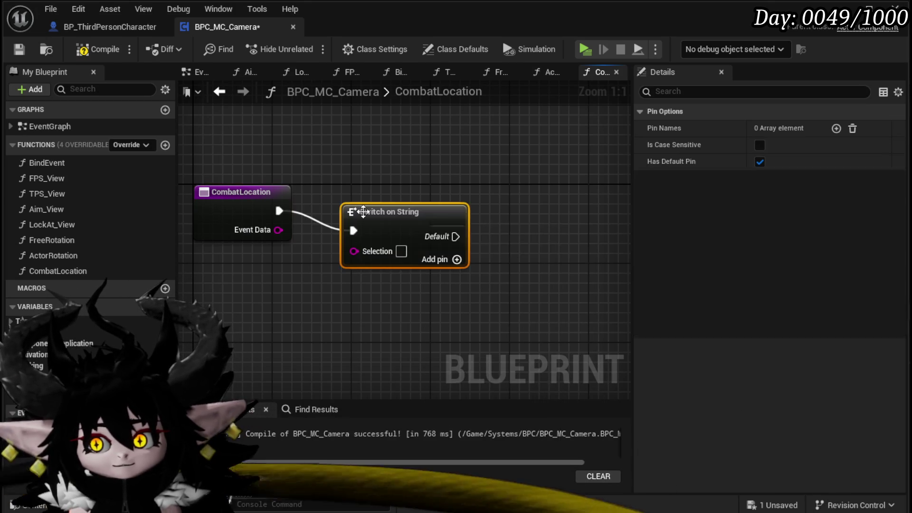
pyautogui.moveTo(278, 229); pyautogui.dragTo(354, 250)
pyautogui.moveTo(383, 221); pyautogui.dragTo(374, 201)
# Add three switch cases, naming the third one Top.
pyautogui.click(435, 240)
pyautogui.click(435, 262)
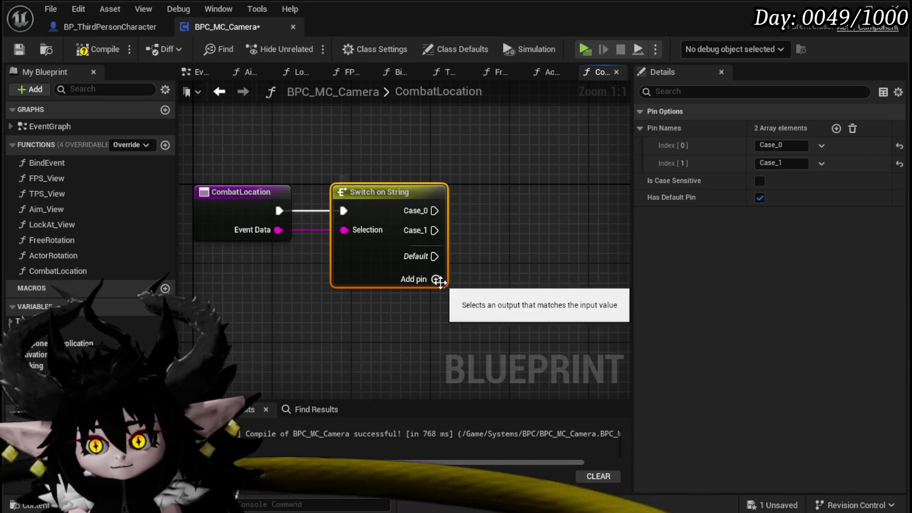
pyautogui.click(436, 279)
pyautogui.moveTo(456, 285); pyautogui.dragTo(365, 300)
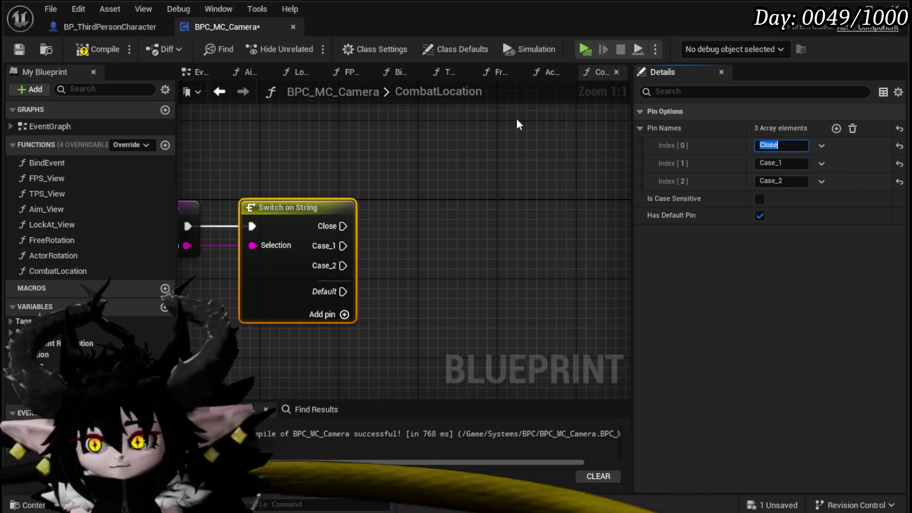
pyautogui.write('Self')
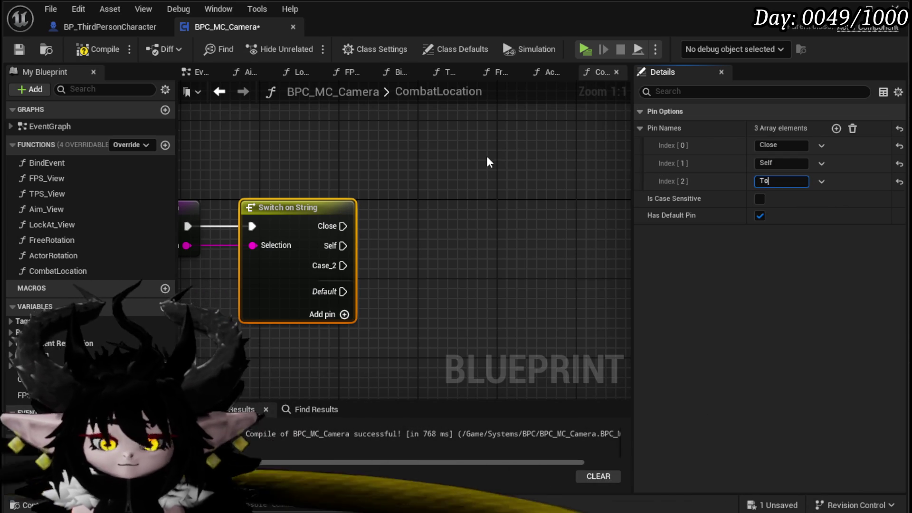
pyautogui.write('p')
pyautogui.press('Return')
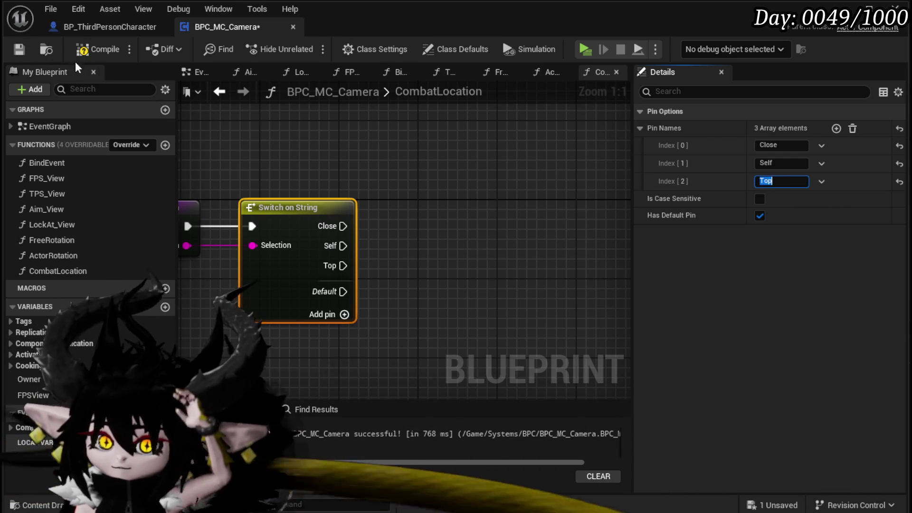
# Compile, rename the Self case to Player, and recompile.
pyautogui.click(83, 52)
pyautogui.click(20, 50)
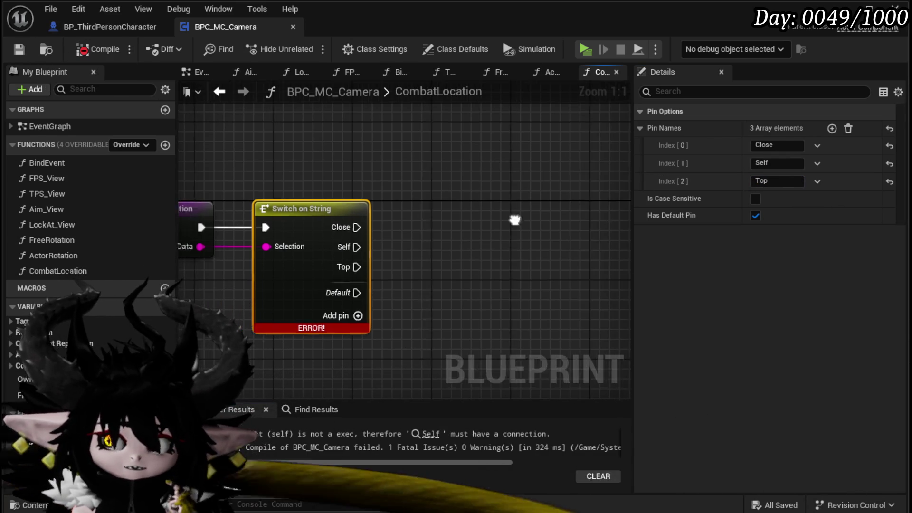
pyautogui.rightClick(417, 218)
pyautogui.moveTo(374, 199)
pyautogui.mouseDown()
pyautogui.moveTo(394, 155)
pyautogui.moveTo(384, 174)
pyautogui.mouseUp()
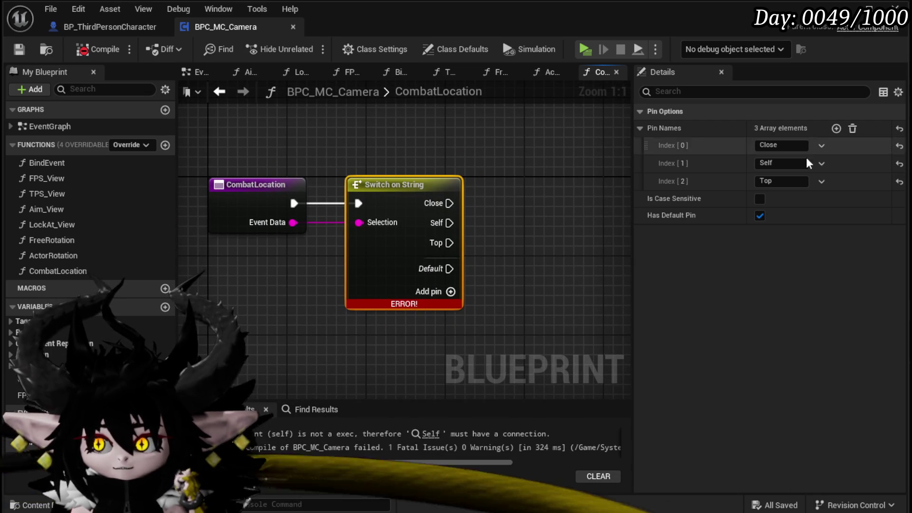
pyautogui.click(781, 163)
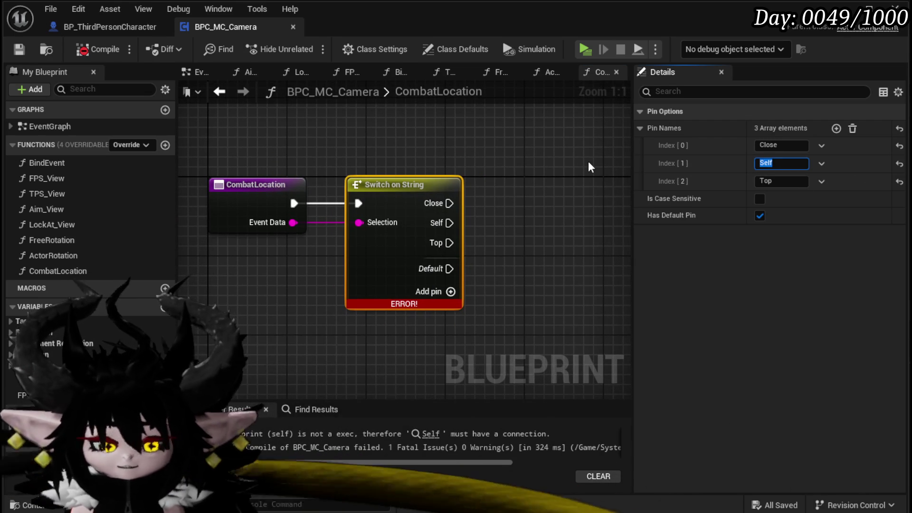
pyautogui.write('Player')
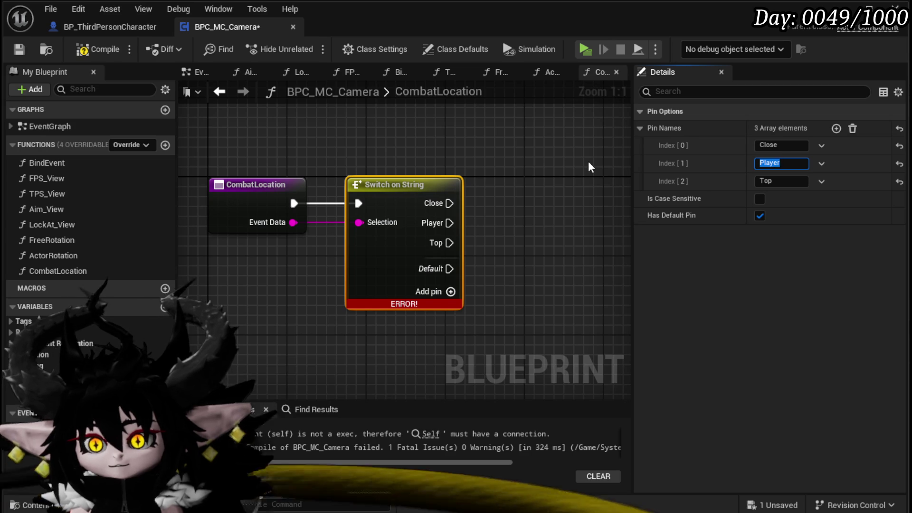
pyautogui.click(97, 49)
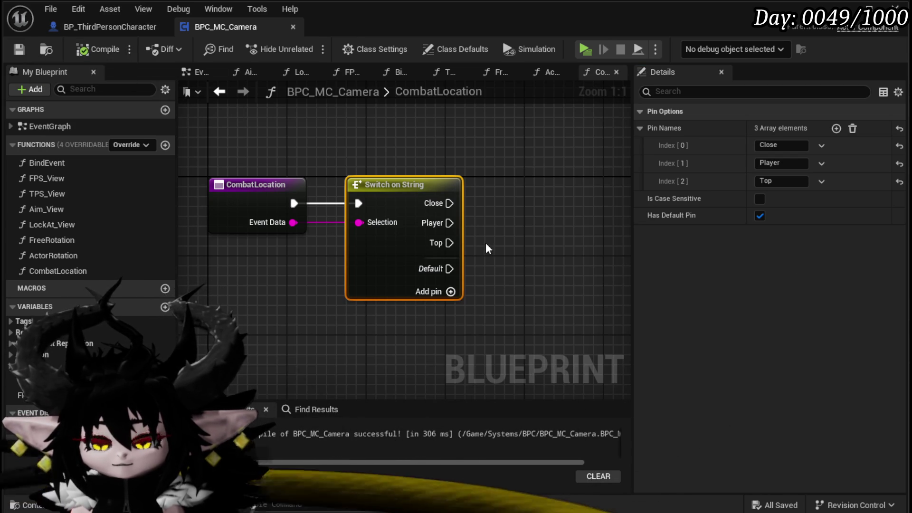
# Add a Debug Key 1 event to the EventGraph.
pyautogui.click(186, 76)
pyautogui.rightClick(275, 226)
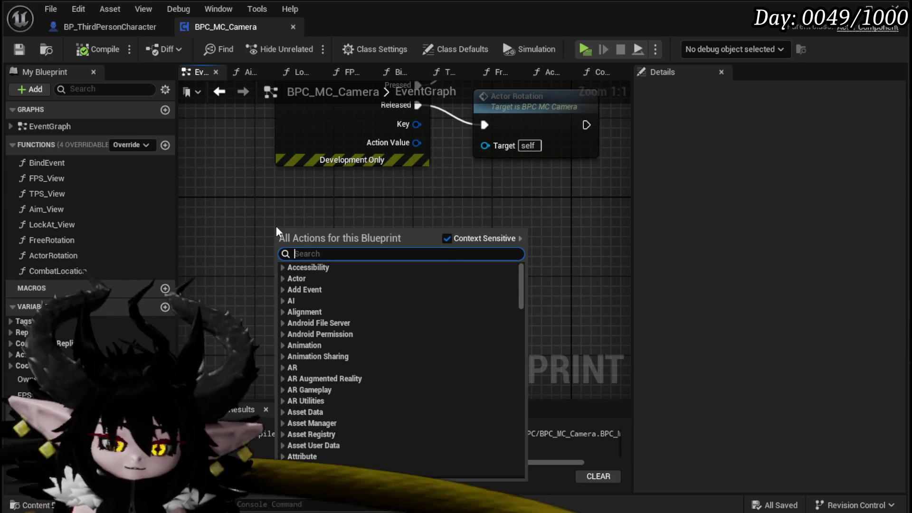
pyautogui.write('Debug Key')
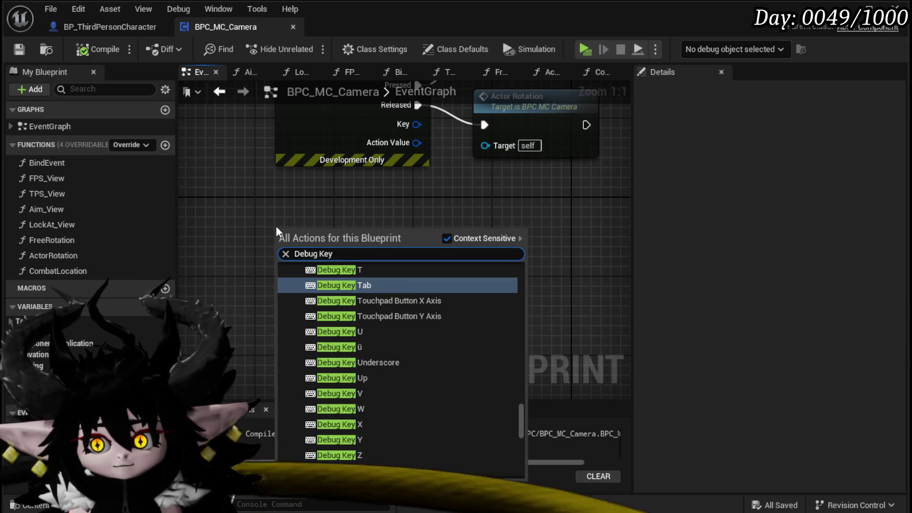
pyautogui.scroll(1, 398, 310)
pyautogui.scroll(3, 399, 311)
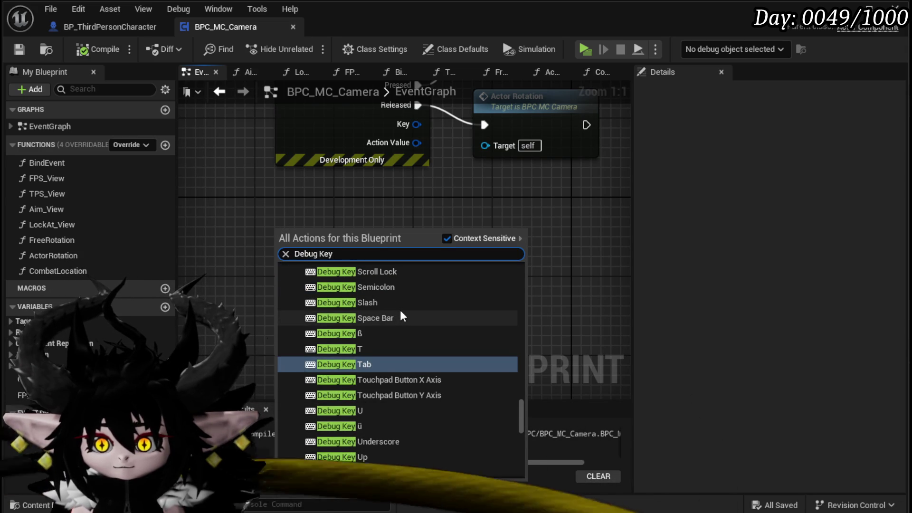
pyautogui.write('1')
pyautogui.click(377, 293)
# Add Debug Key 2 and Debug Key 3 events stacked below Debug Key 1.
pyautogui.moveTo(261, 305); pyautogui.dragTo(369, 223)
pyautogui.rightClick(344, 271)
pyautogui.write('de')
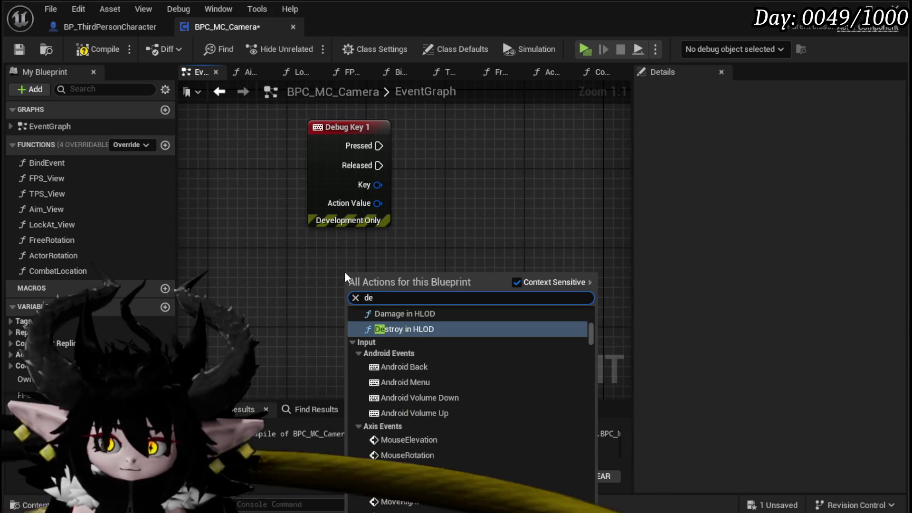
pyautogui.write('bug key 2')
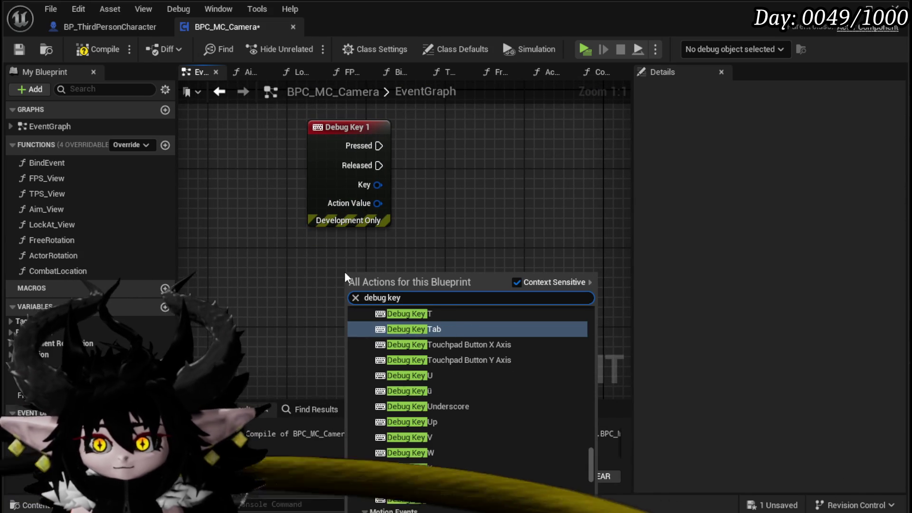
pyautogui.click(424, 373)
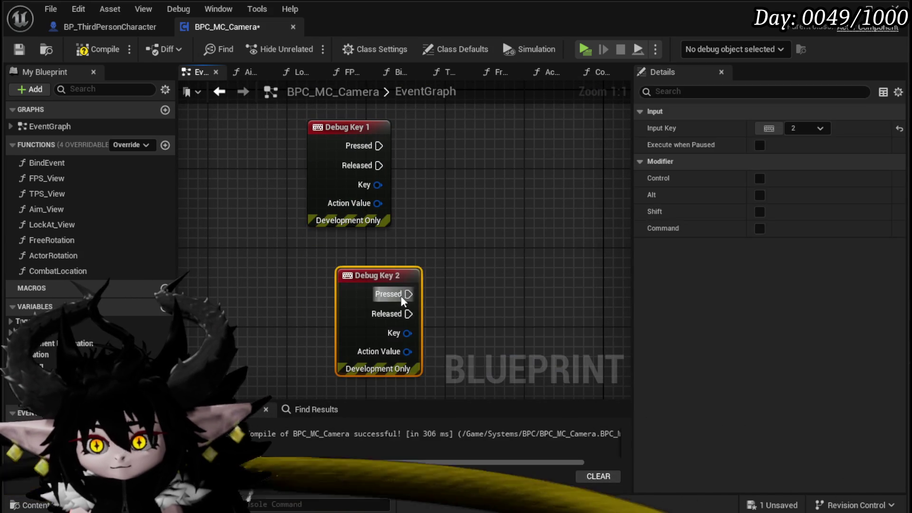
pyautogui.moveTo(379, 261); pyautogui.dragTo(357, 234)
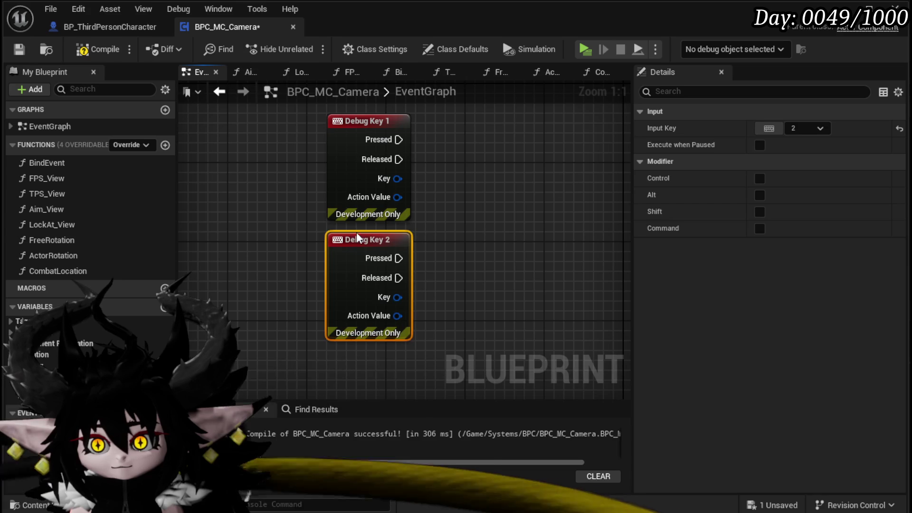
pyautogui.hotkey('ctrl', 'v')
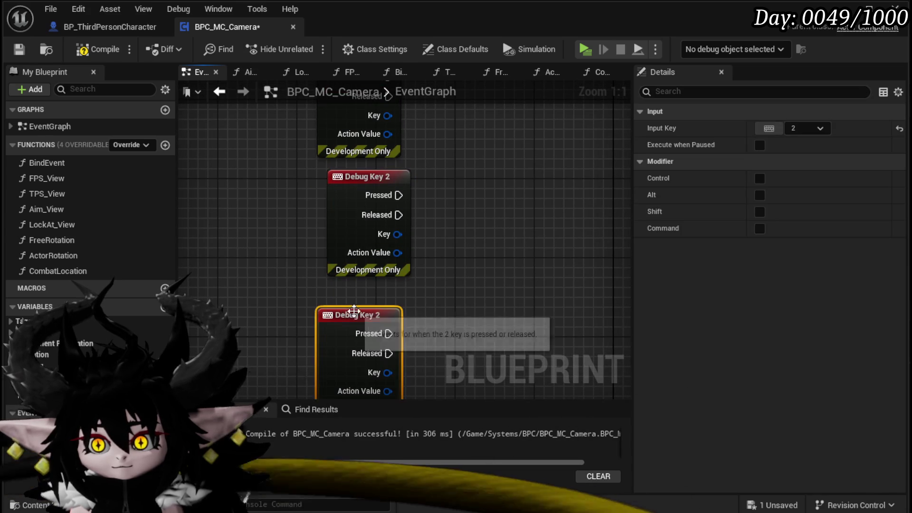
pyautogui.press('Delete')
pyautogui.rightClick(334, 261)
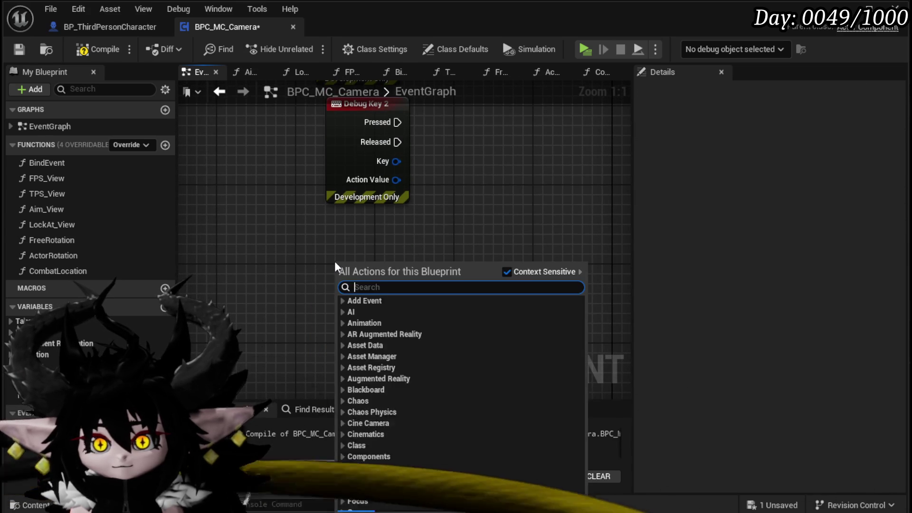
pyautogui.write('debug key 3')
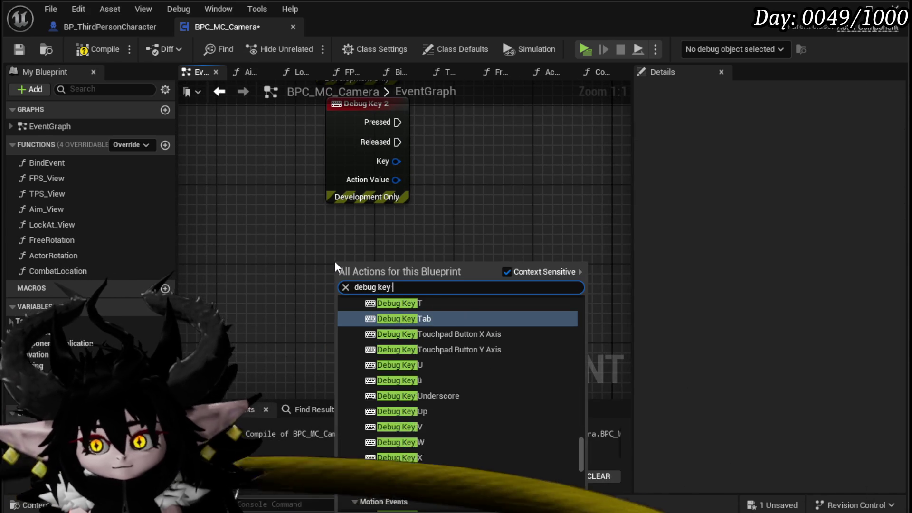
pyautogui.press('Return')
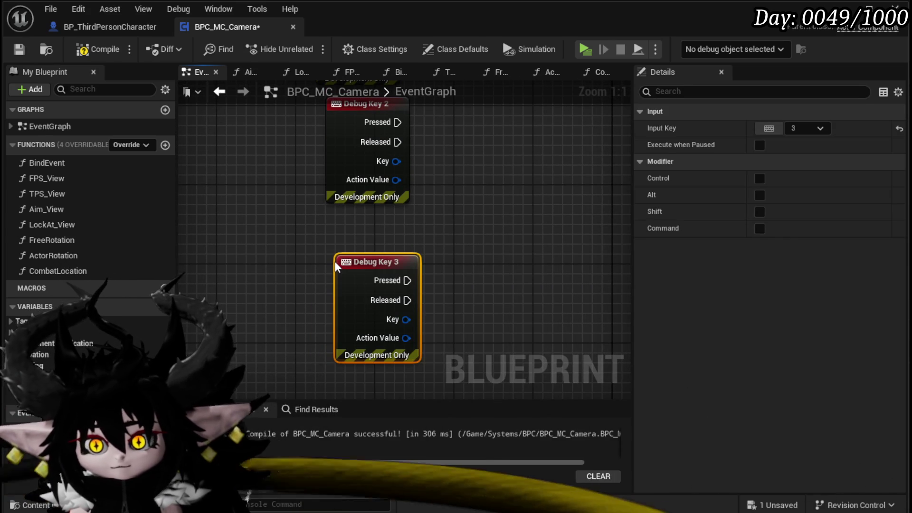
pyautogui.moveTo(368, 260); pyautogui.dragTo(359, 231)
pyautogui.scroll(-2, 396, 282)
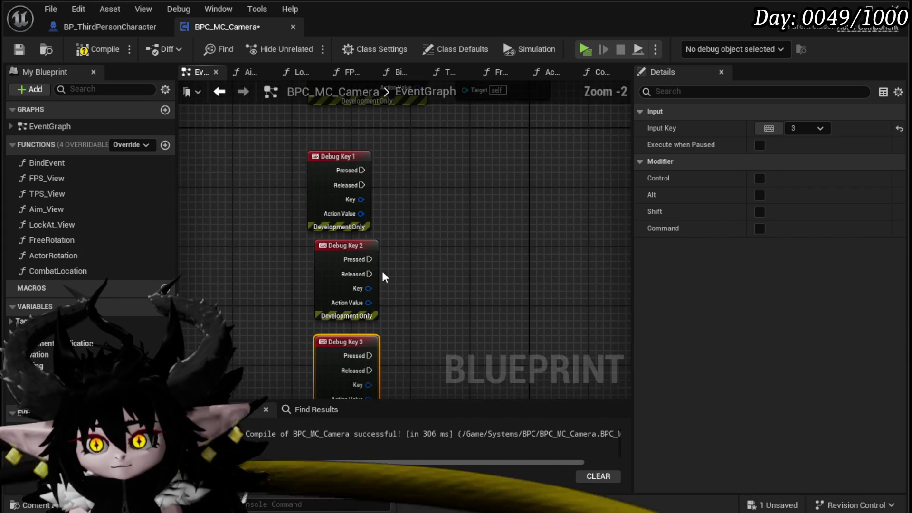
# Connect Debug Key 1 Pressed to a new Combat Location call.
pyautogui.moveTo(61, 272)
pyautogui.mouseDown()
pyautogui.moveTo(329, 209)
pyautogui.moveTo(373, 155)
pyautogui.moveTo(465, 141)
pyautogui.mouseUp()
pyautogui.moveTo(351, 173); pyautogui.dragTo(449, 170)
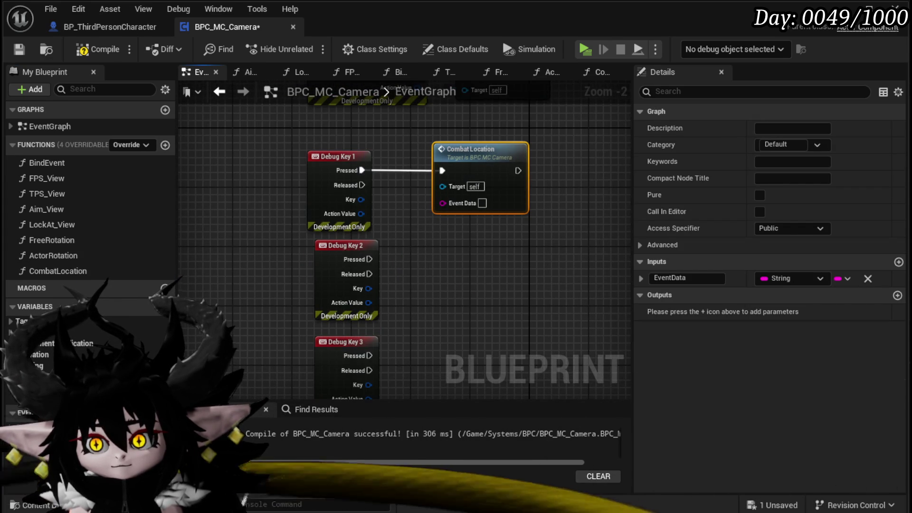
pyautogui.moveTo(389, 229); pyautogui.dragTo(366, 215)
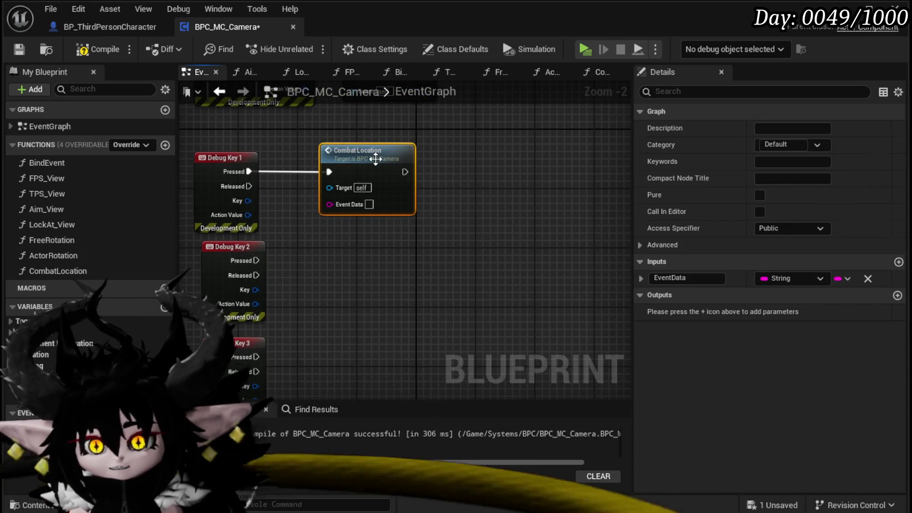
# Set Debug Key 1's Combat Location event data to Close and copy the call for Debug Key 2.
pyautogui.doubleClick(375, 158)
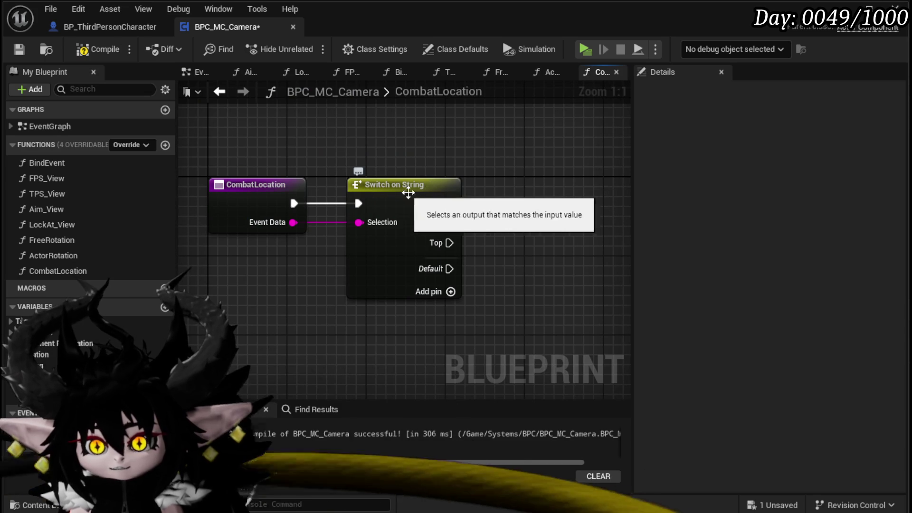
pyautogui.click(399, 186)
pyautogui.click(770, 146)
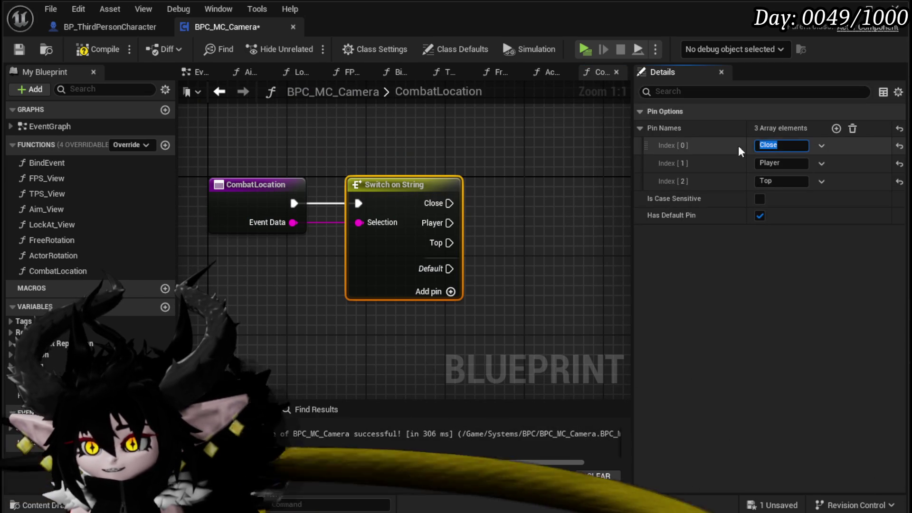
pyautogui.click(19, 53)
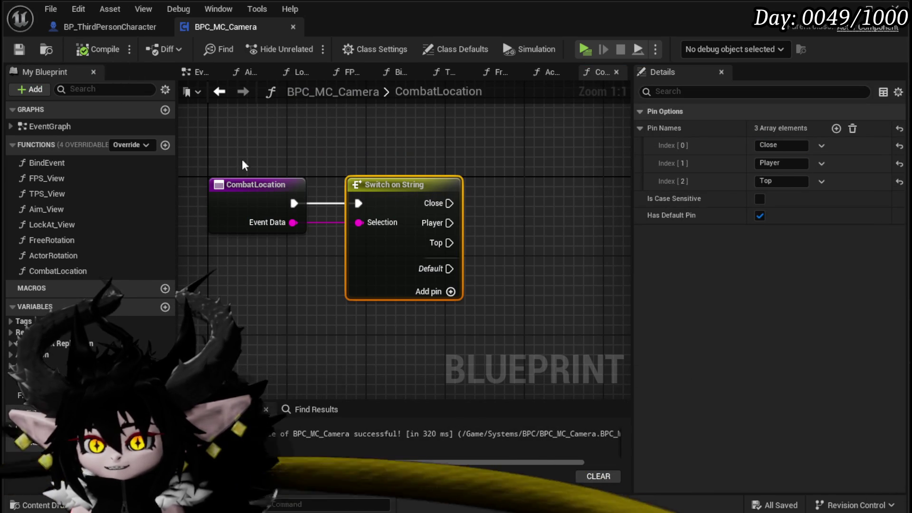
pyautogui.click(190, 73)
pyautogui.write('Close')
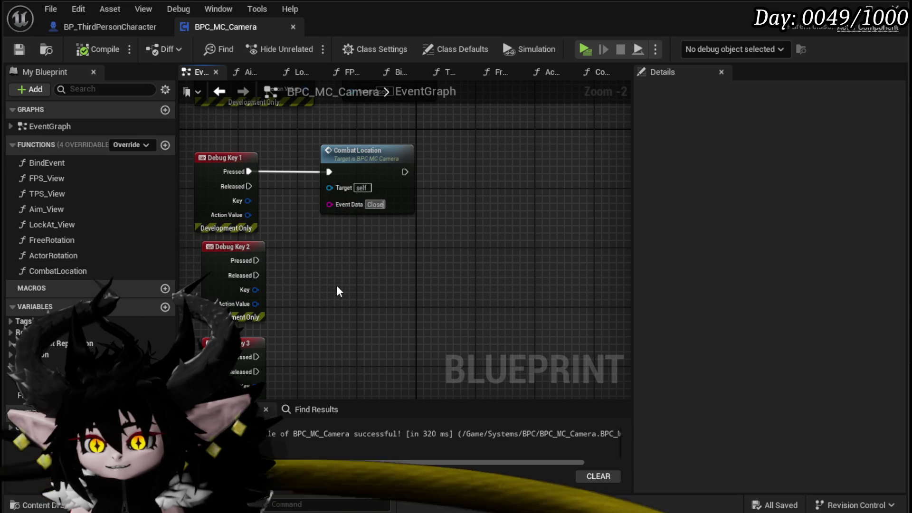
pyautogui.click(411, 202)
pyautogui.hotkey('ctrl', 'c')
pyautogui.hotkey('ctrl', 'v')
pyautogui.moveTo(257, 261); pyautogui.dragTo(322, 279)
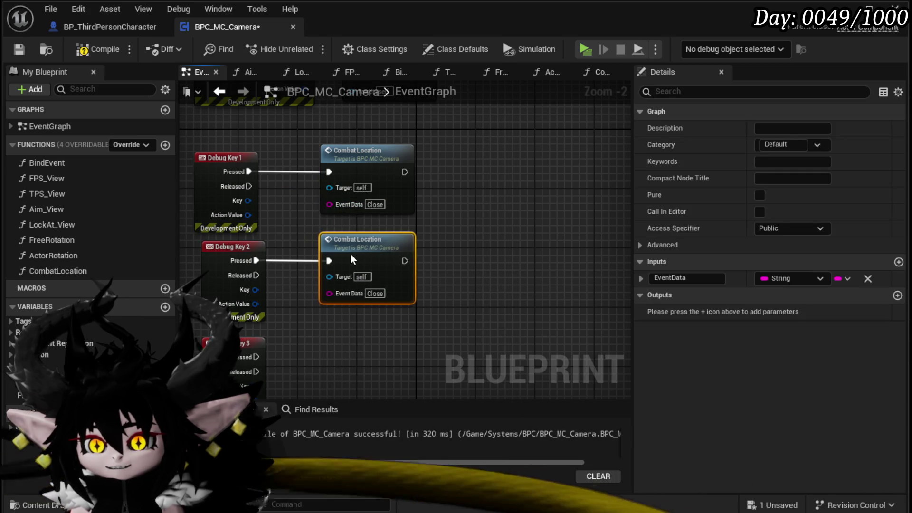
# Set the second Combat Location call's event data to Player.
pyautogui.doubleClick(341, 246)
pyautogui.click(404, 233)
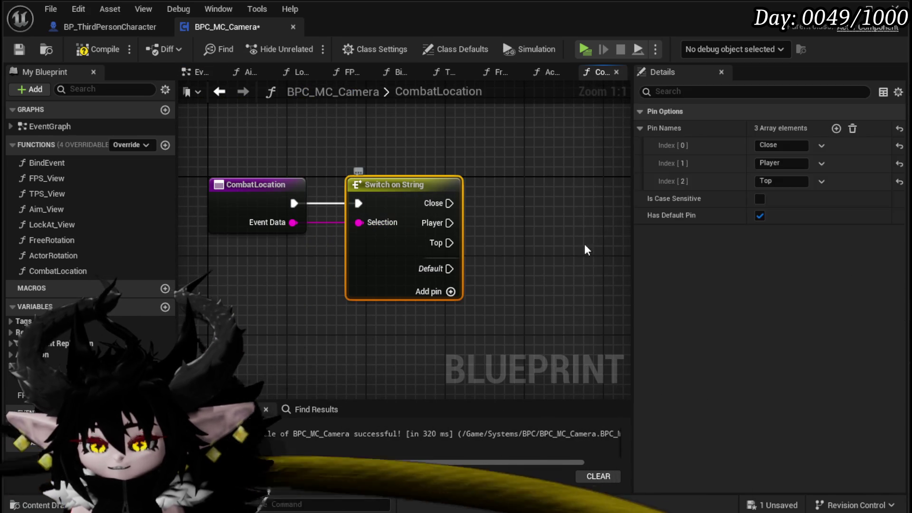
pyautogui.press('Return')
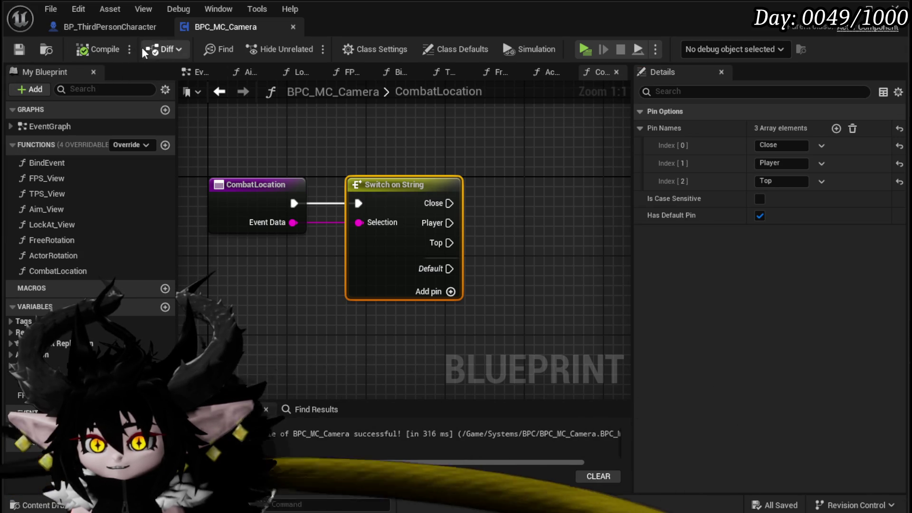
pyautogui.click(186, 91)
pyautogui.click(219, 91)
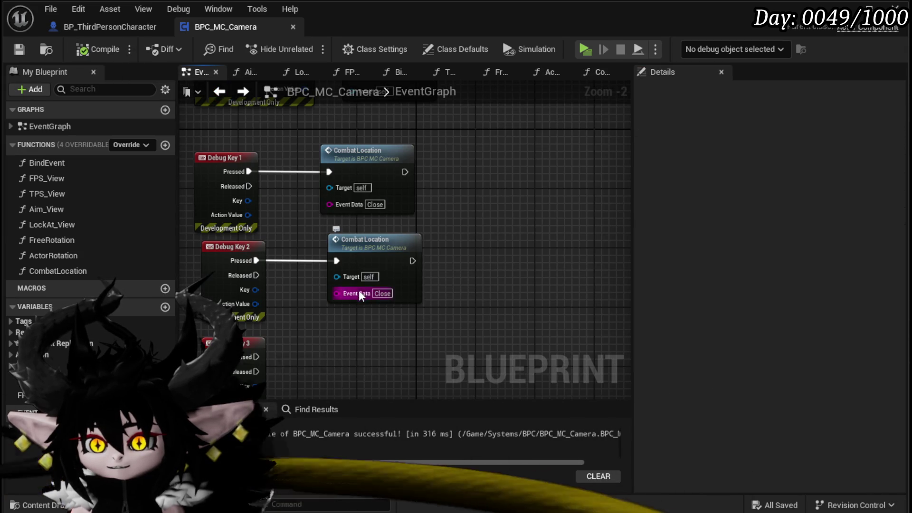
pyautogui.write('Player')
pyautogui.click(468, 220)
# Wire a copy of the call to Debug Key 3 with event data Top.
pyautogui.hotkey('ctrl', 'c')
pyautogui.click(355, 284)
pyautogui.hotkey('ctrl', 'v')
pyautogui.moveTo(349, 304); pyautogui.dragTo(372, 282)
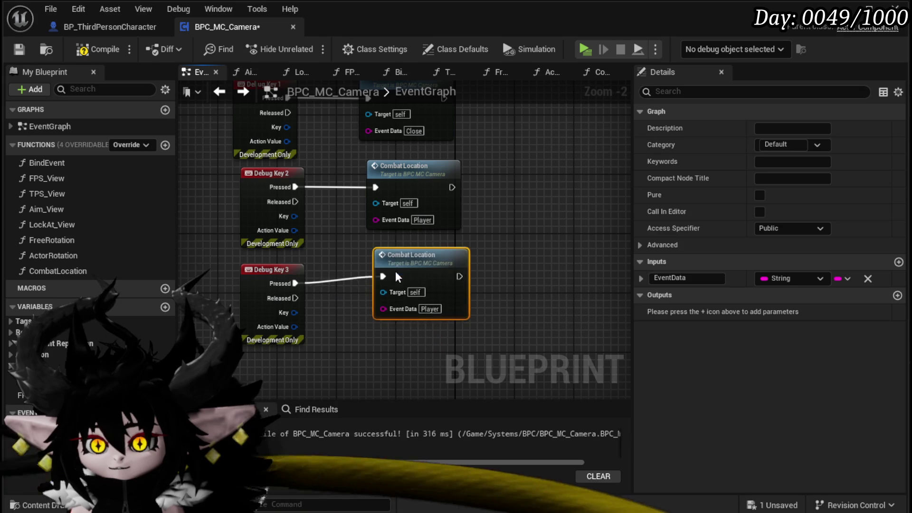
pyautogui.write('Top')
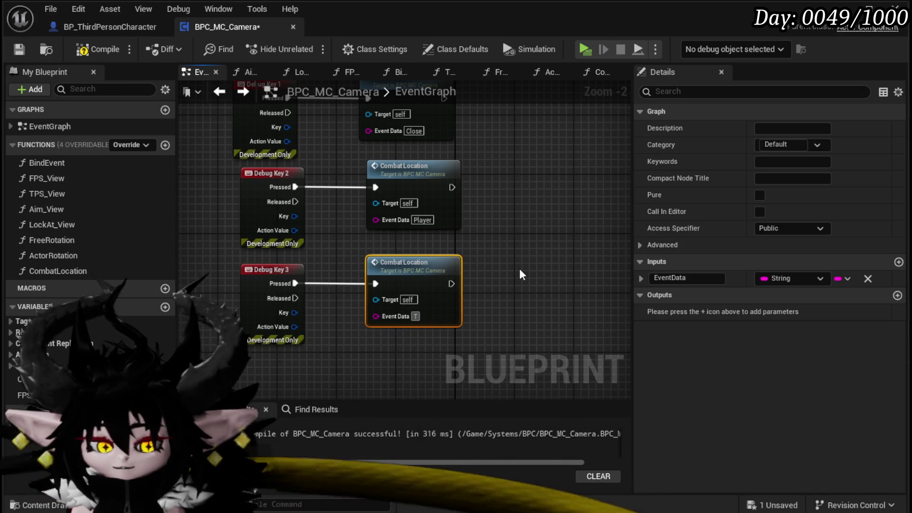
pyautogui.press('Return')
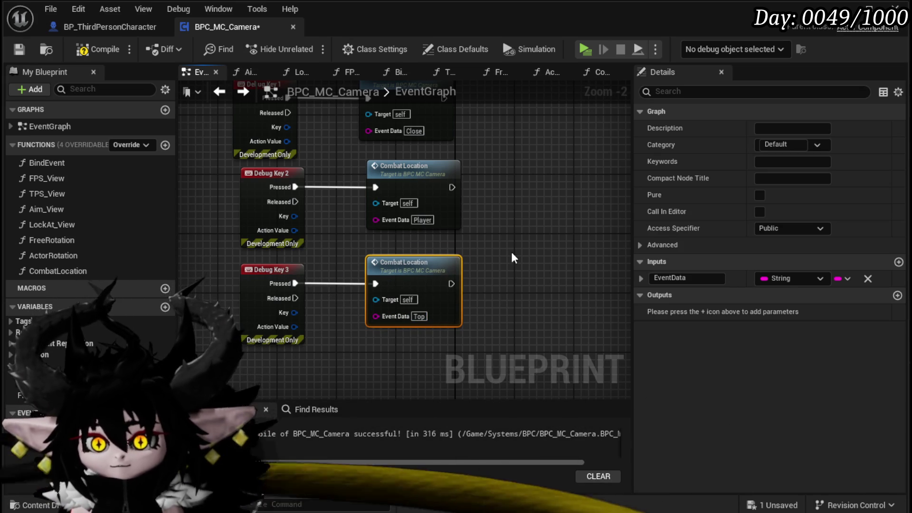
# Compile and save the camera blueprint and frame the Debug Key nodes.
pyautogui.click(13, 50)
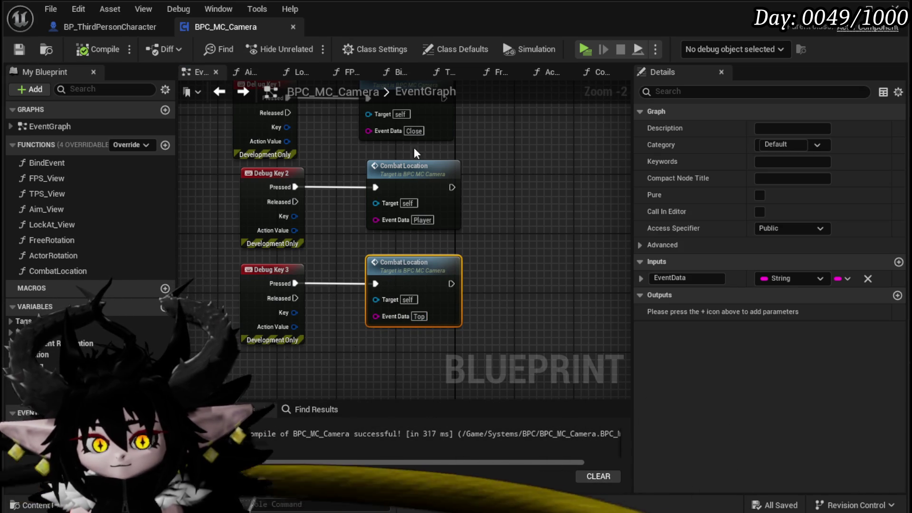
pyautogui.moveTo(435, 112)
pyautogui.mouseDown()
pyautogui.moveTo(420, 178)
pyautogui.moveTo(367, 205)
pyautogui.moveTo(457, 231)
pyautogui.mouseUp()
pyautogui.scroll(2, 457, 231)
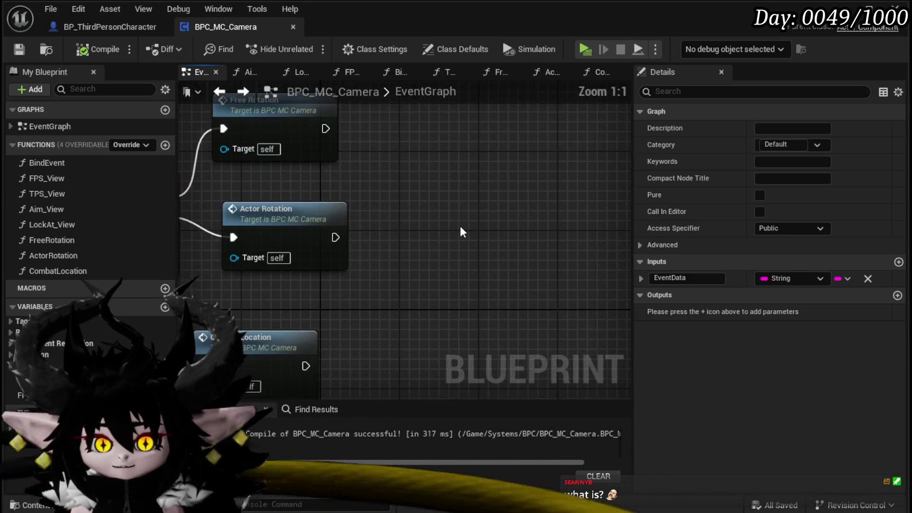
# Align the Middle Mouse Button event with Free Rotation, save, and shift Actor Rotation left.
pyautogui.moveTo(525, 218)
pyautogui.mouseDown()
pyautogui.moveTo(311, 236)
pyautogui.moveTo(289, 166)
pyautogui.mouseUp()
pyautogui.moveTo(463, 225); pyautogui.dragTo(415, 212)
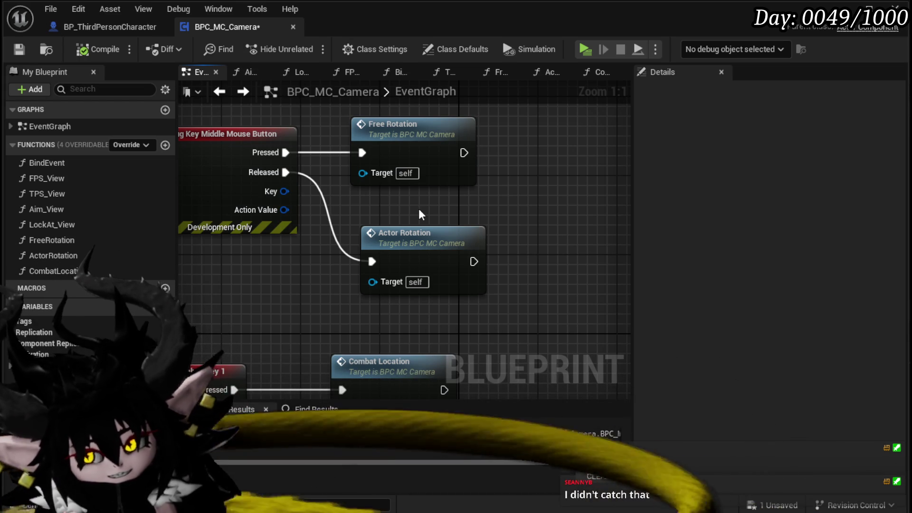
pyautogui.hotkey('ctrl', 's')
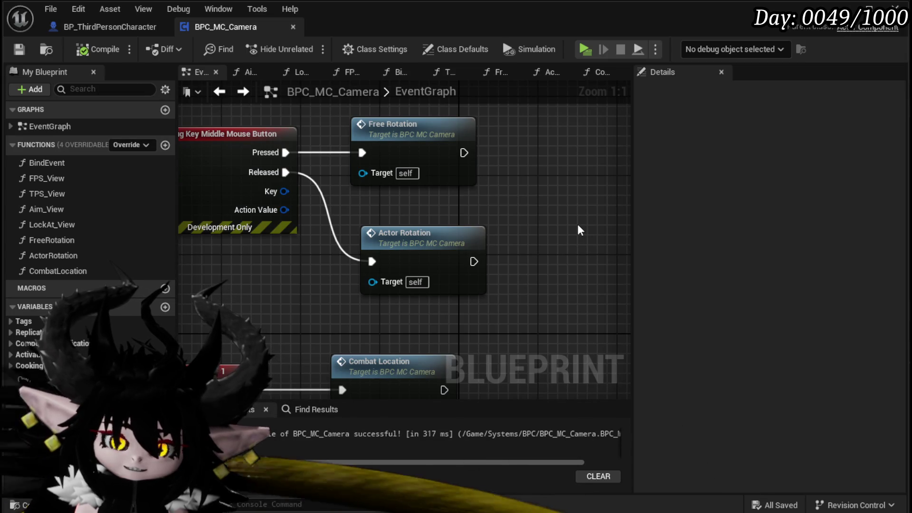
pyautogui.moveTo(578, 224); pyautogui.dragTo(508, 203)
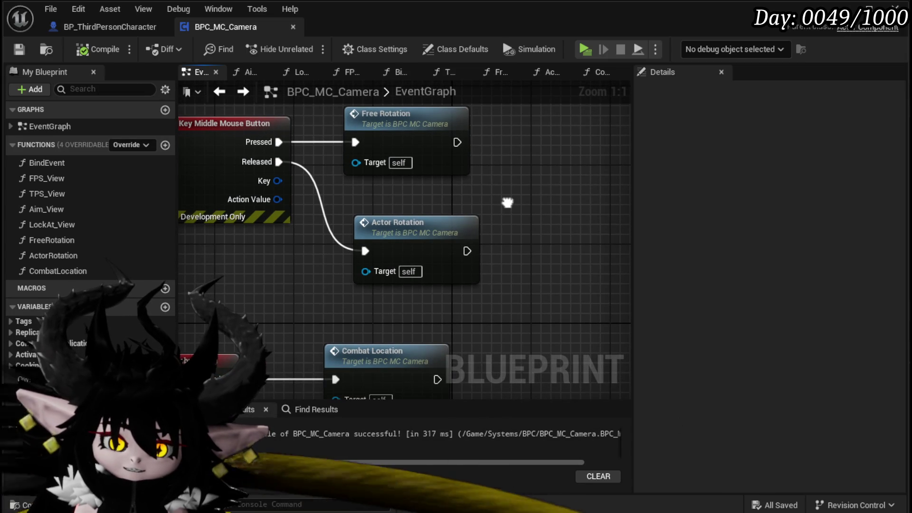
pyautogui.moveTo(436, 222); pyautogui.dragTo(416, 221)
pyautogui.moveTo(428, 178); pyautogui.dragTo(414, 223)
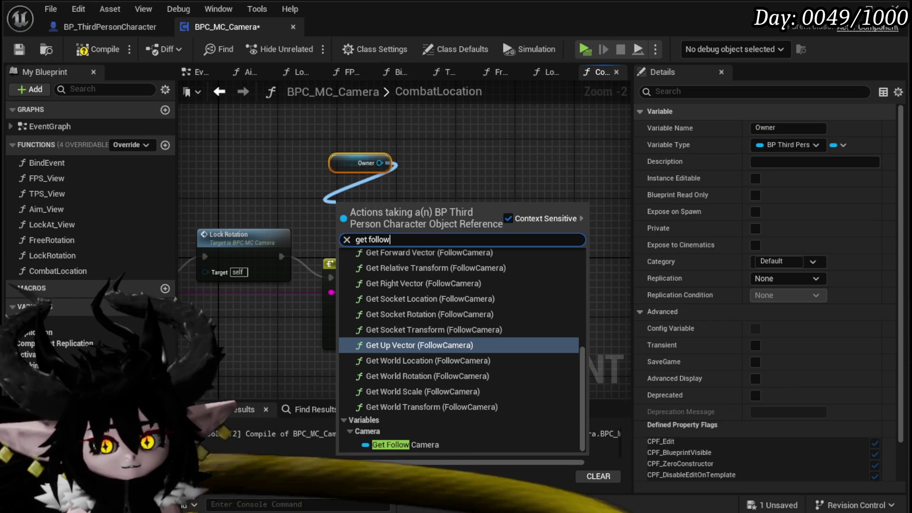
# Dismiss the action list, bring the Owner getter into view, and save the CombatLocation changes.
pyautogui.press('Escape')
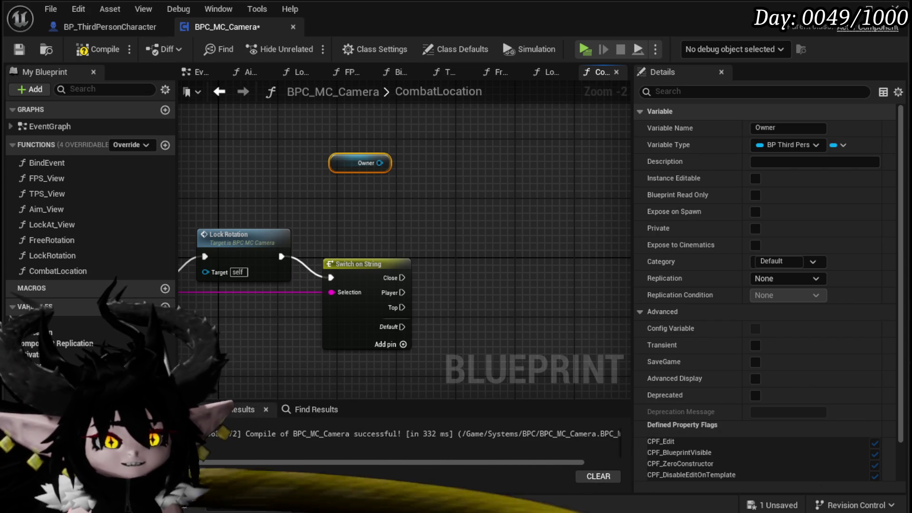
pyautogui.moveTo(365, 182)
pyautogui.mouseDown()
pyautogui.moveTo(343, 178)
pyautogui.moveTo(336, 162)
pyautogui.moveTo(341, 193)
pyautogui.mouseUp()
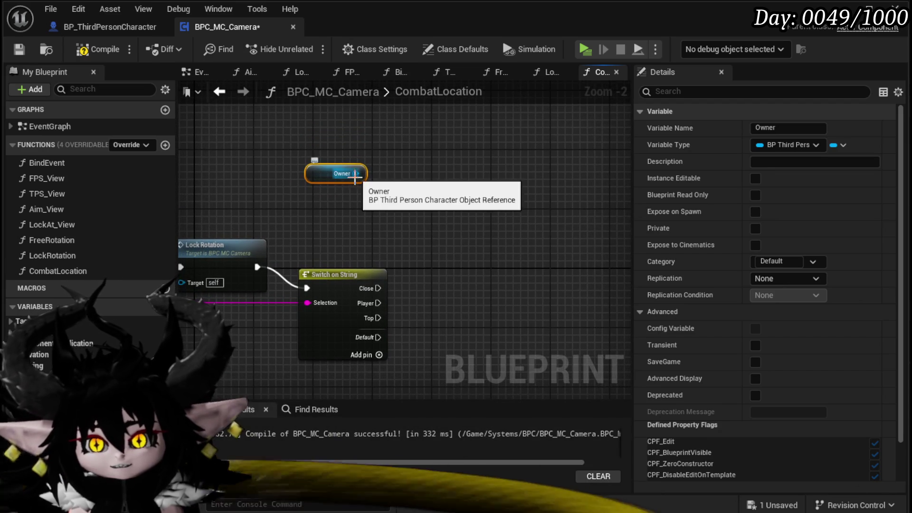
pyautogui.moveTo(435, 231); pyautogui.dragTo(457, 199)
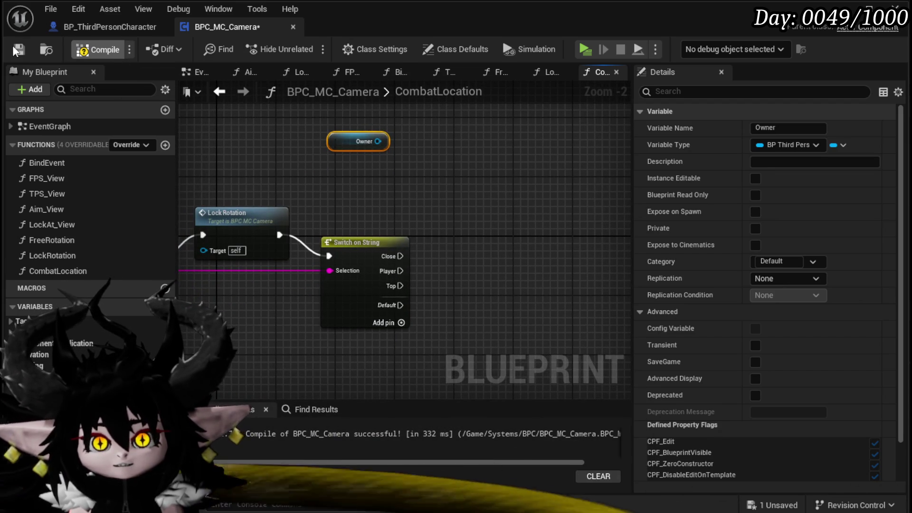
pyautogui.click(19, 50)
pyautogui.moveTo(374, 183)
pyautogui.mouseDown()
pyautogui.moveTo(321, 214)
pyautogui.moveTo(362, 198)
pyautogui.mouseUp()
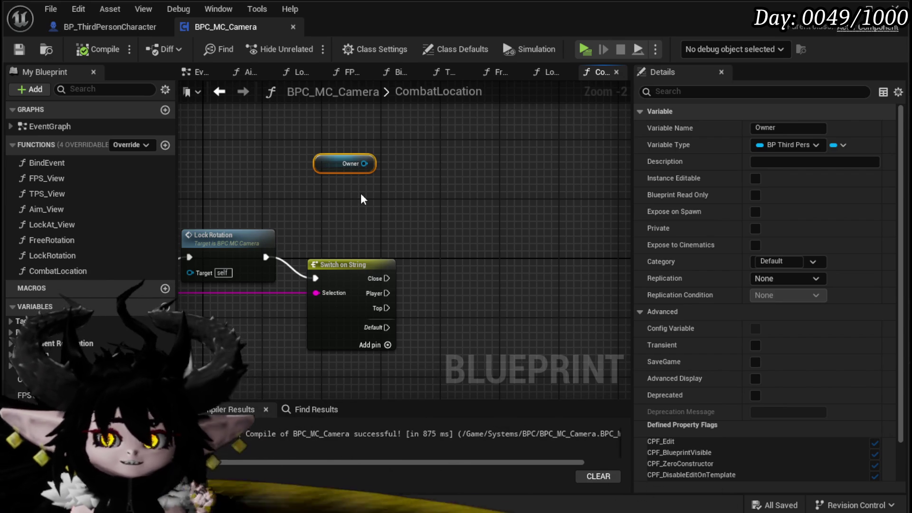
# Search 'get' actions from the Owner pin, then move the Owner node up-left.
pyautogui.moveTo(324, 193)
pyautogui.mouseDown()
pyautogui.moveTo(352, 205)
pyautogui.moveTo(431, 211)
pyautogui.mouseUp()
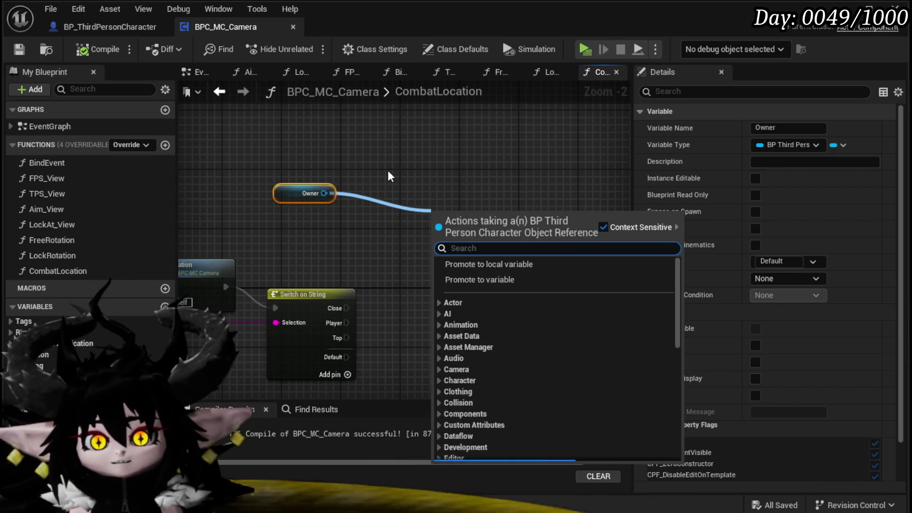
pyautogui.write('get')
pyautogui.moveTo(388, 170); pyautogui.dragTo(418, 210)
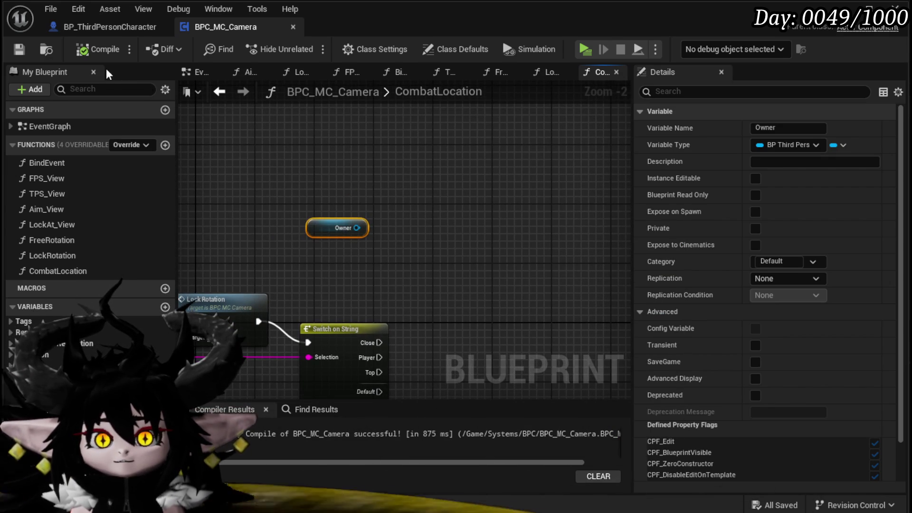
pyautogui.moveTo(356, 228); pyautogui.dragTo(408, 215)
pyautogui.write('get')
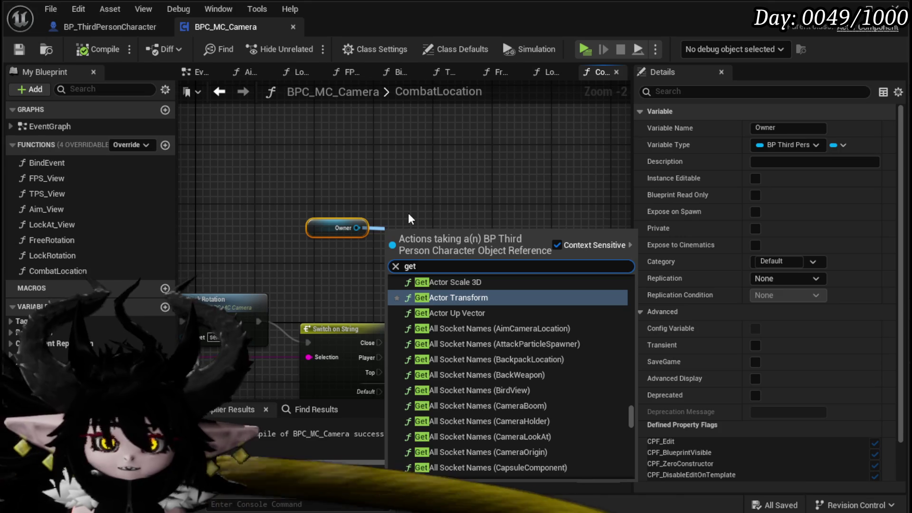
pyautogui.moveTo(317, 226)
pyautogui.mouseDown()
pyautogui.moveTo(280, 183)
pyautogui.moveTo(286, 223)
pyautogui.mouseUp()
pyautogui.click(181, 133)
# Add a Follow Camera getter wired to Owner, then compile and save.
pyautogui.write('get follor')
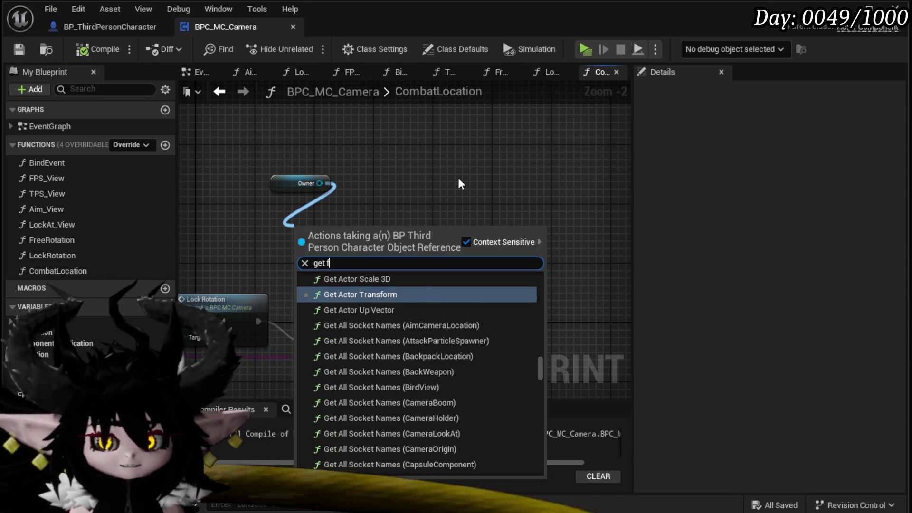
pyautogui.press('BackSpace')
pyautogui.press('BackSpace')
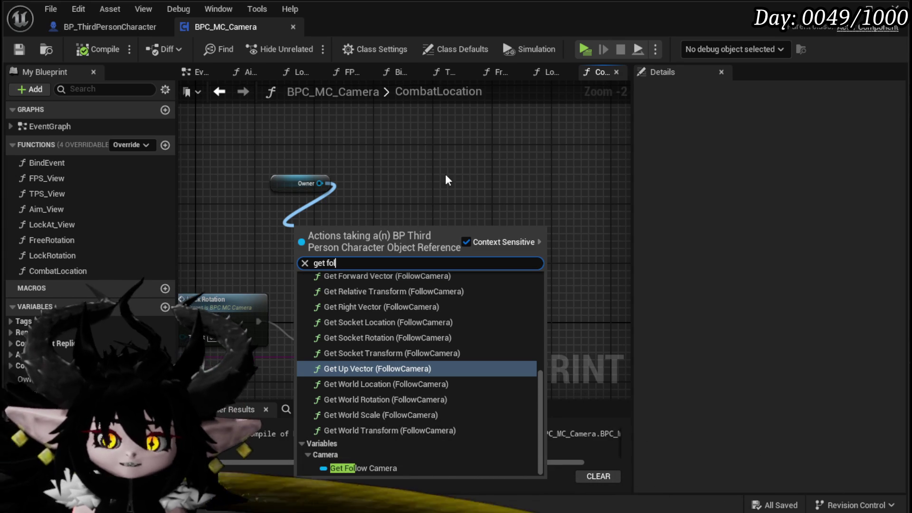
pyautogui.click(358, 457)
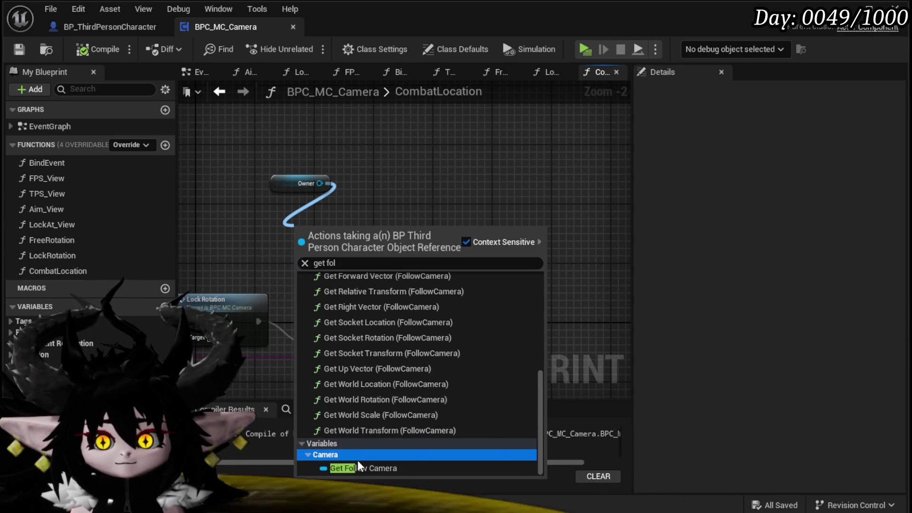
pyautogui.click(357, 468)
pyautogui.click(318, 175)
pyautogui.click(98, 49)
pyautogui.click(18, 49)
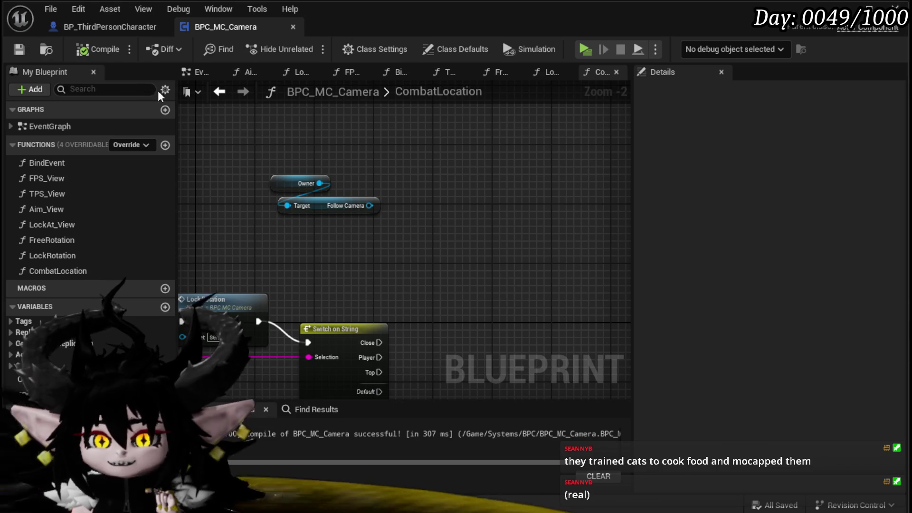
# In BP_ThirdPersonCharacter, move CameraTest down-left and select Get Controller and Get Actor Rotation.
pyautogui.moveTo(441, 147); pyautogui.dragTo(371, 145)
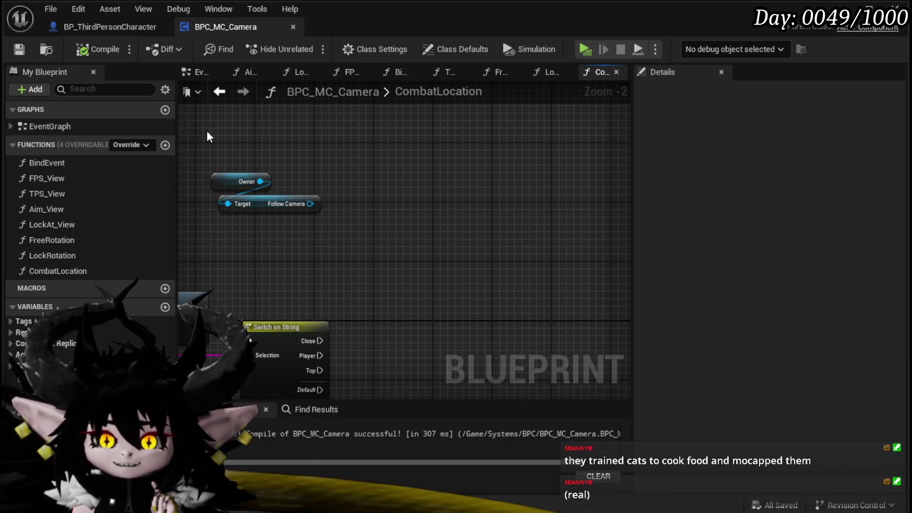
pyautogui.click(110, 27)
pyautogui.moveTo(364, 141)
pyautogui.mouseDown()
pyautogui.moveTo(300, 173)
pyautogui.moveTo(286, 266)
pyautogui.moveTo(243, 194)
pyautogui.mouseUp()
pyautogui.moveTo(356, 158)
pyautogui.mouseDown()
pyautogui.moveTo(264, 194)
pyautogui.moveTo(318, 209)
pyautogui.moveTo(258, 220)
pyautogui.moveTo(221, 263)
pyautogui.moveTo(233, 280)
pyautogui.moveTo(273, 268)
pyautogui.moveTo(284, 237)
pyautogui.moveTo(397, 282)
pyautogui.mouseUp()
pyautogui.moveTo(300, 223)
pyautogui.mouseDown()
pyautogui.moveTo(255, 271)
pyautogui.moveTo(294, 267)
pyautogui.moveTo(260, 206)
pyautogui.moveTo(319, 189)
pyautogui.moveTo(321, 229)
pyautogui.moveTo(342, 220)
pyautogui.moveTo(304, 284)
pyautogui.moveTo(356, 219)
pyautogui.moveTo(383, 230)
pyautogui.moveTo(318, 251)
pyautogui.moveTo(332, 266)
pyautogui.moveTo(347, 218)
pyautogui.moveTo(396, 250)
pyautogui.moveTo(491, 237)
pyautogui.moveTo(373, 269)
pyautogui.mouseUp()
pyautogui.scroll(-2, 261, 206)
pyautogui.moveTo(424, 240)
pyautogui.mouseDown()
pyautogui.moveTo(431, 244)
pyautogui.moveTo(309, 230)
pyautogui.moveTo(468, 230)
pyautogui.moveTo(315, 235)
pyautogui.moveTo(322, 228)
pyautogui.moveTo(260, 217)
pyautogui.moveTo(245, 190)
pyautogui.mouseUp()
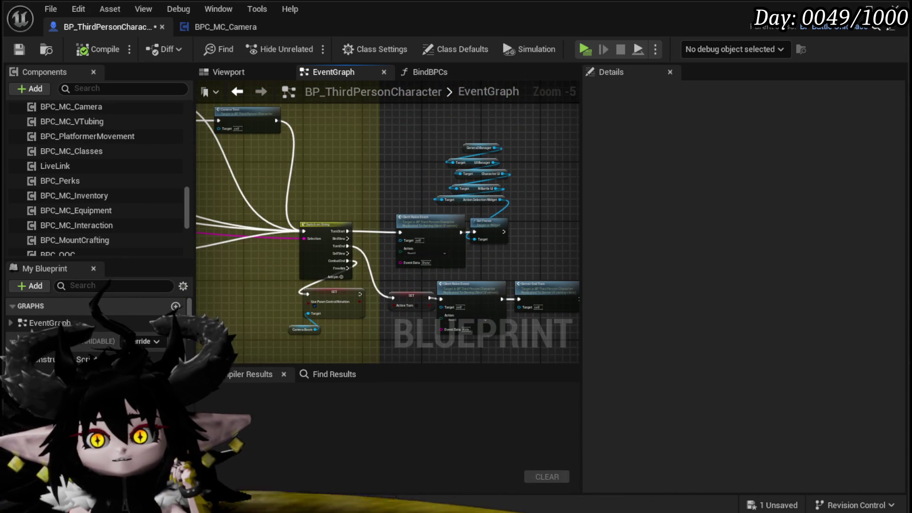
# Select a group of EventGraph nodes and save BP_ThirdPersonCharacter.
pyautogui.scroll(2, 392, 189)
pyautogui.moveTo(391, 189); pyautogui.dragTo(269, 185)
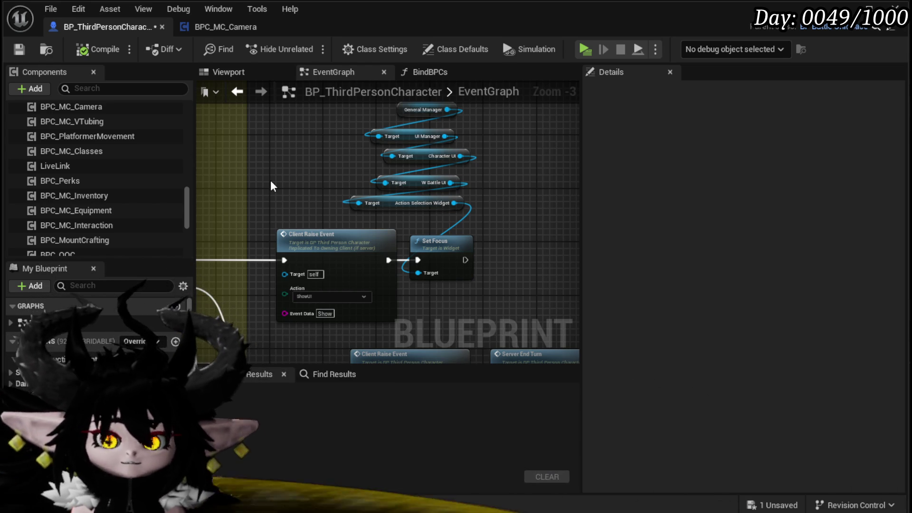
pyautogui.scroll(-1, 308, 187)
pyautogui.moveTo(308, 186)
pyautogui.mouseDown()
pyautogui.moveTo(422, 185)
pyautogui.moveTo(455, 139)
pyautogui.moveTo(360, 172)
pyautogui.moveTo(434, 170)
pyautogui.moveTo(408, 163)
pyautogui.moveTo(359, 176)
pyautogui.moveTo(525, 183)
pyautogui.moveTo(267, 179)
pyautogui.moveTo(328, 154)
pyautogui.mouseUp()
pyautogui.scroll(-2, 434, 170)
pyautogui.moveTo(298, 118)
pyautogui.mouseDown()
pyautogui.moveTo(420, 273)
pyautogui.moveTo(455, 278)
pyautogui.moveTo(292, 186)
pyautogui.moveTo(243, 113)
pyautogui.mouseUp()
pyautogui.click(32, 49)
# Review the camera node clusters and select the camera location and rotation nodes.
pyautogui.moveTo(387, 191); pyautogui.dragTo(492, 200)
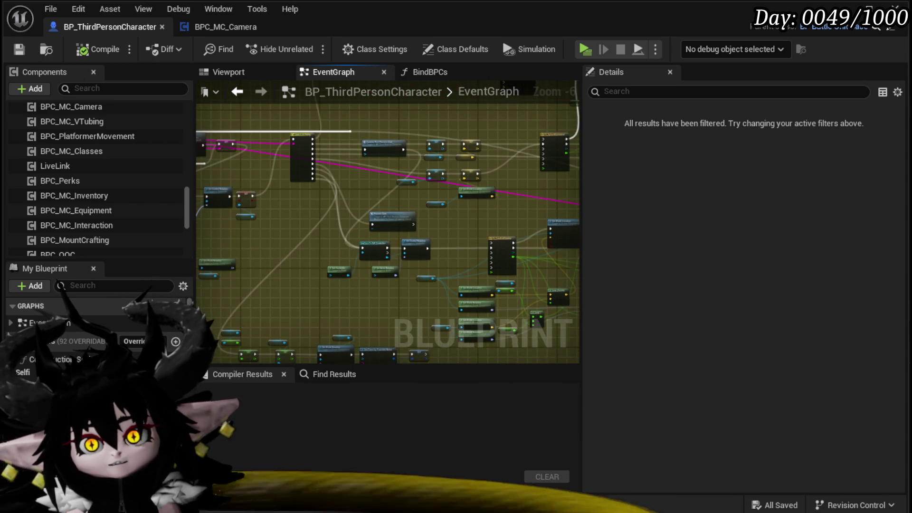
pyautogui.moveTo(570, 201); pyautogui.dragTo(457, 204)
pyautogui.scroll(2, 291, 219)
pyautogui.moveTo(409, 240)
pyautogui.mouseDown()
pyautogui.moveTo(387, 223)
pyautogui.moveTo(350, 127)
pyautogui.moveTo(349, 165)
pyautogui.moveTo(392, 221)
pyautogui.moveTo(289, 199)
pyautogui.mouseUp()
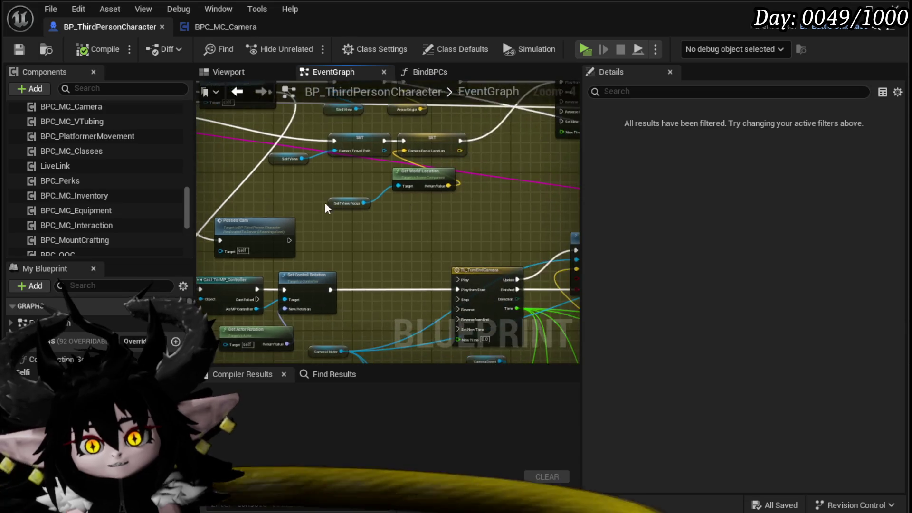
pyautogui.scroll(-2, 498, 181)
pyautogui.scroll(3, 498, 181)
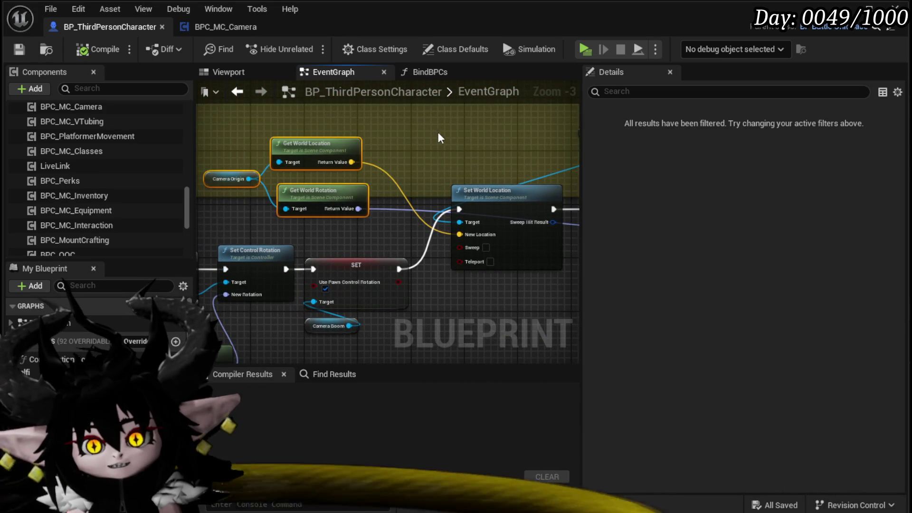
pyautogui.scroll(-2, 437, 135)
pyautogui.moveTo(437, 136); pyautogui.dragTo(293, 169)
pyautogui.moveTo(466, 243)
pyautogui.mouseDown()
pyautogui.moveTo(598, 244)
pyautogui.moveTo(523, 252)
pyautogui.mouseUp()
pyautogui.moveTo(165, 181)
pyautogui.mouseDown()
pyautogui.moveTo(440, 195)
pyautogui.moveTo(369, 197)
pyautogui.moveTo(336, 173)
pyautogui.moveTo(329, 152)
pyautogui.mouseUp()
# Check the Camera Origin and Set World Location nodes, then open BPC_MC_Camera's FreeRotation graph.
pyautogui.scroll(2, 369, 157)
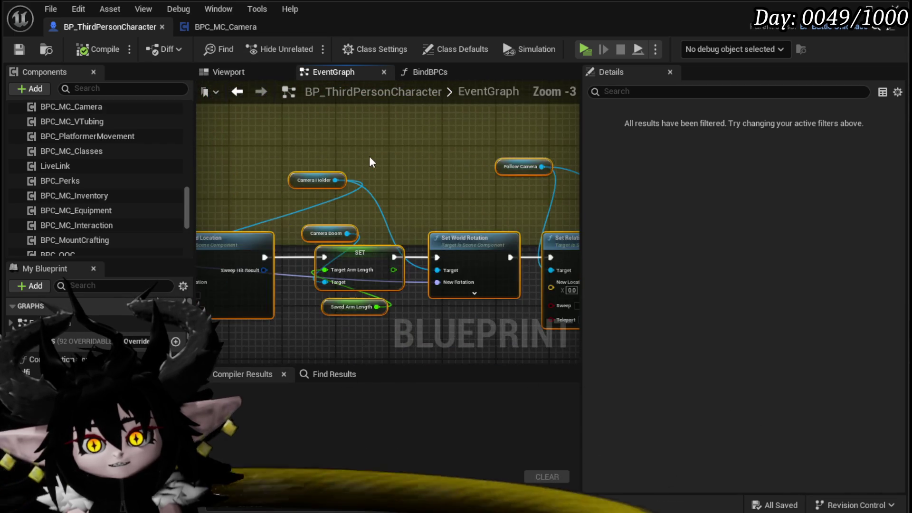
pyautogui.scroll(-3, 352, 156)
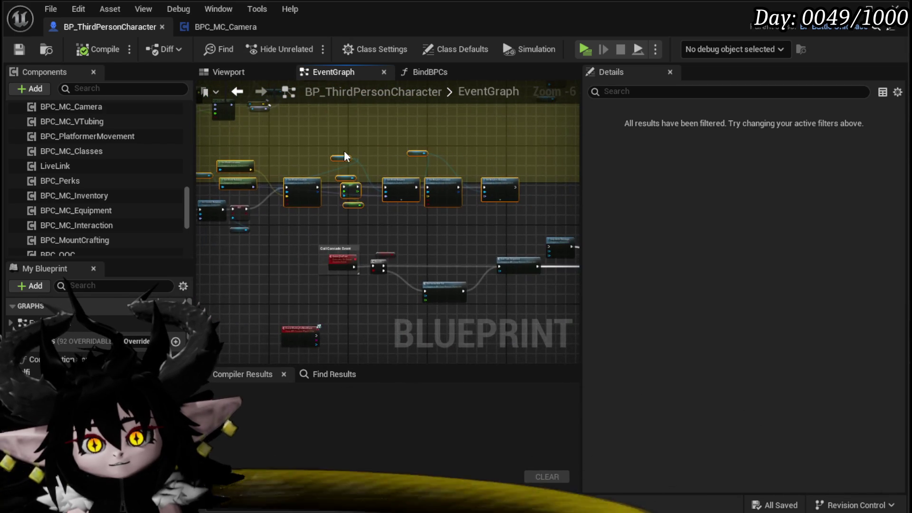
pyautogui.scroll(4, 344, 150)
pyautogui.moveTo(361, 156); pyautogui.dragTo(448, 167)
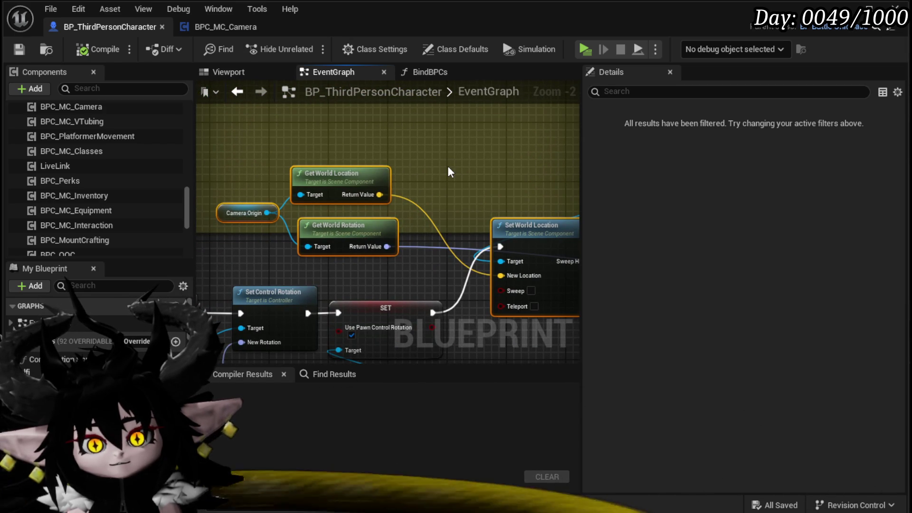
pyautogui.scroll(-1, 448, 168)
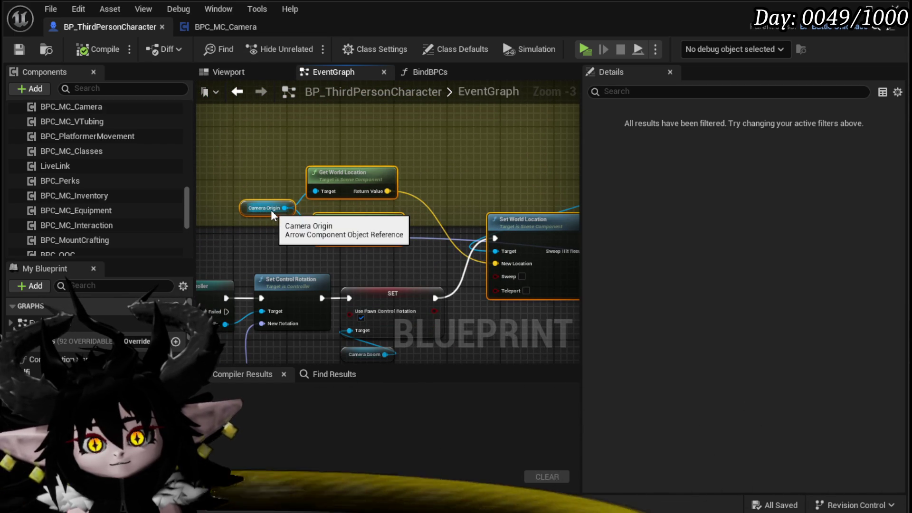
pyautogui.moveTo(494, 179); pyautogui.dragTo(221, 191)
pyautogui.moveTo(459, 197)
pyautogui.mouseDown()
pyautogui.moveTo(272, 187)
pyautogui.moveTo(195, 159)
pyautogui.moveTo(488, 156)
pyautogui.mouseUp()
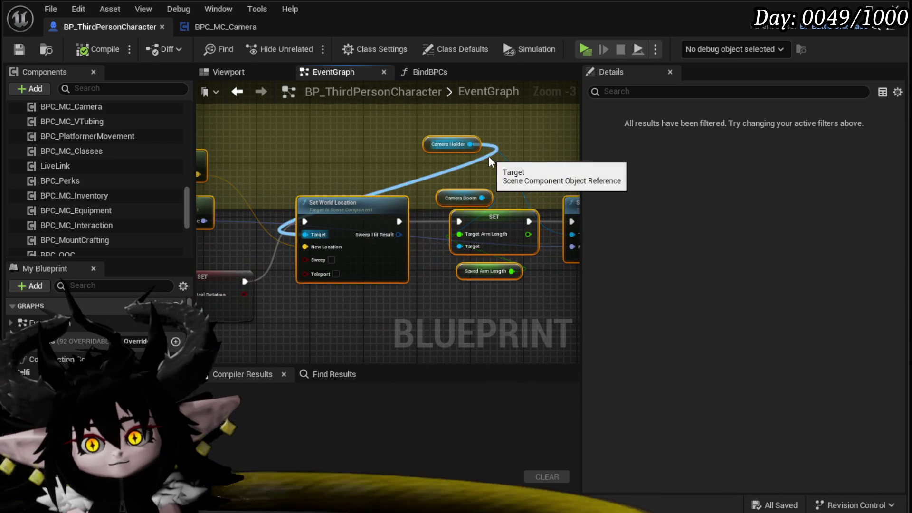
pyautogui.click(222, 28)
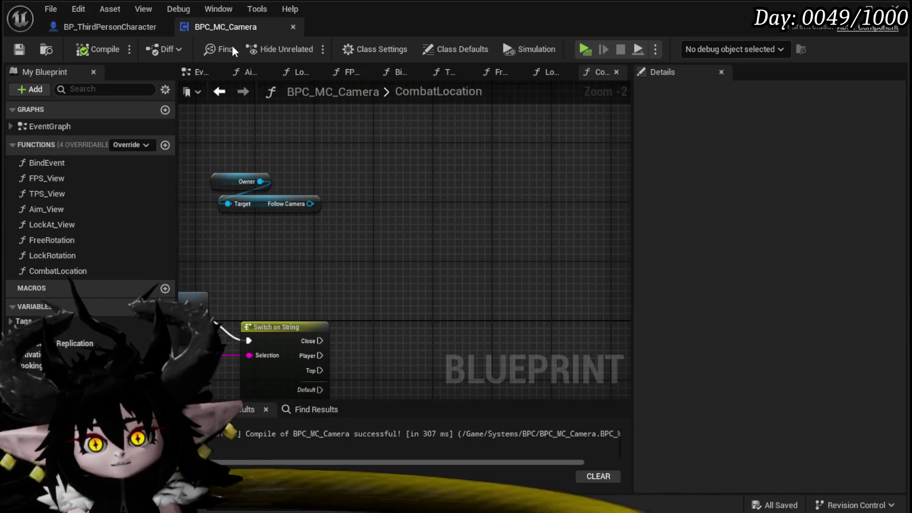
pyautogui.doubleClick(56, 241)
# Paste the copied camera nodes into FreeRotation and compile BPC_MC_Camera.
pyautogui.scroll(-3, 295, 227)
pyautogui.hotkey('ctrl', 'v')
pyautogui.moveTo(373, 167); pyautogui.dragTo(369, 222)
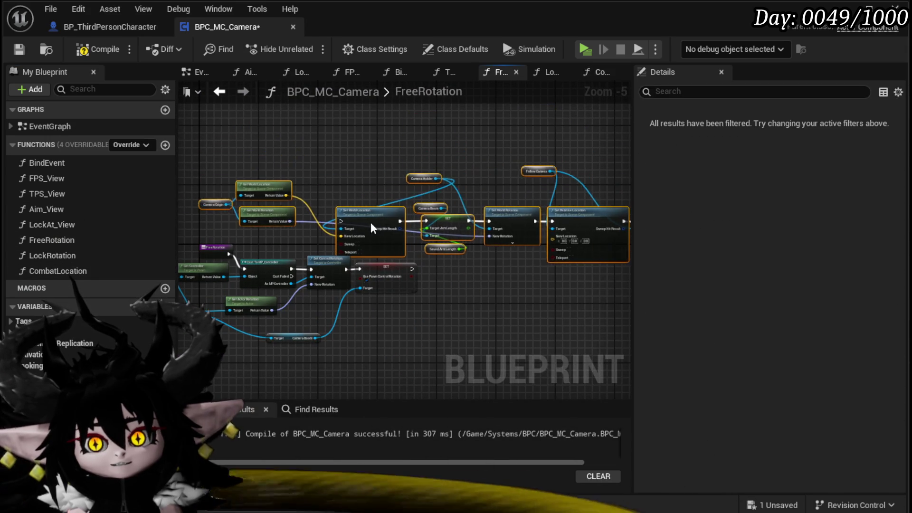
pyautogui.click(18, 50)
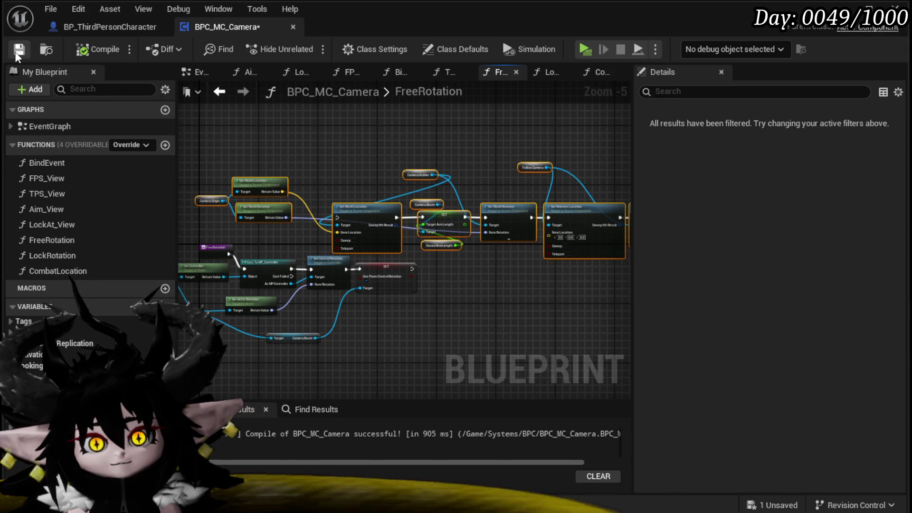
# Reposition the Owner and Follow Camera nodes in CombatLocation and save BPC_MC_Camera.
pyautogui.doubleClick(78, 256)
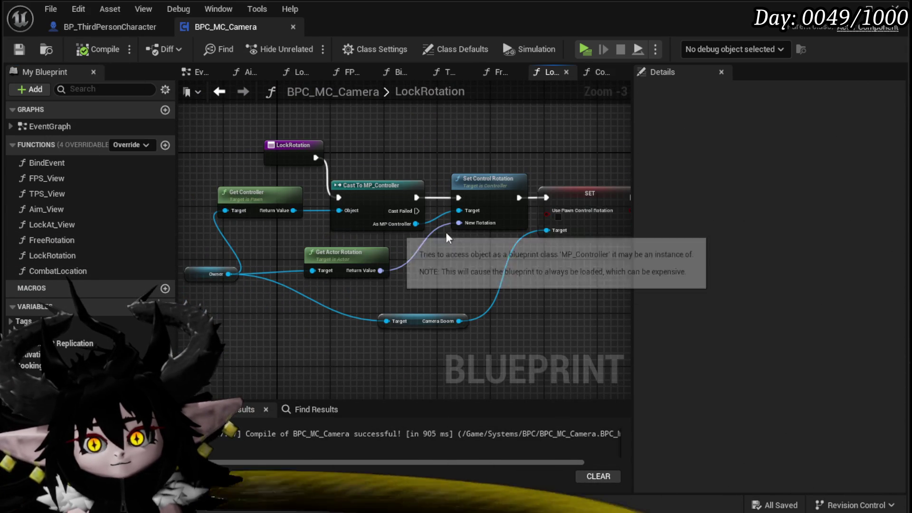
pyautogui.scroll(2, 264, 237)
pyautogui.doubleClick(58, 271)
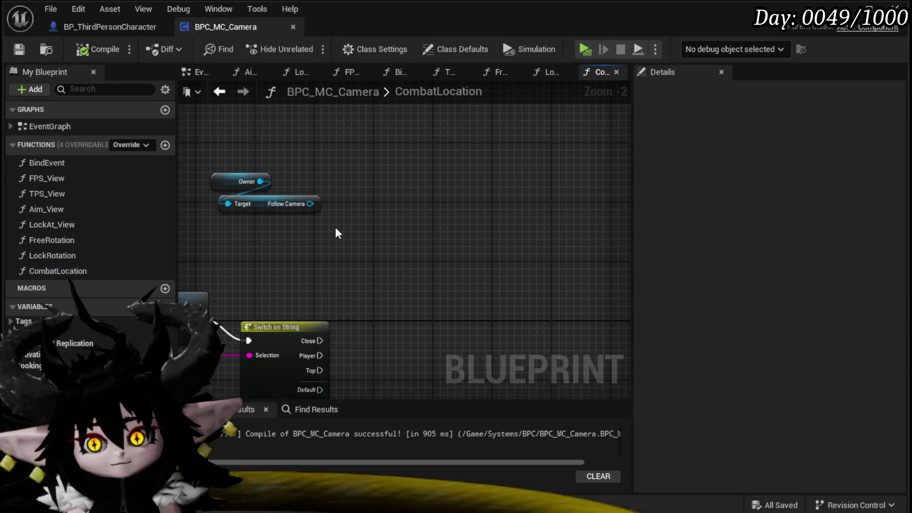
pyautogui.scroll(2, 334, 226)
pyautogui.moveTo(369, 185); pyautogui.dragTo(256, 129)
pyautogui.moveTo(308, 178)
pyautogui.mouseDown()
pyautogui.moveTo(343, 158)
pyautogui.moveTo(273, 152)
pyautogui.mouseUp()
pyautogui.click(219, 114)
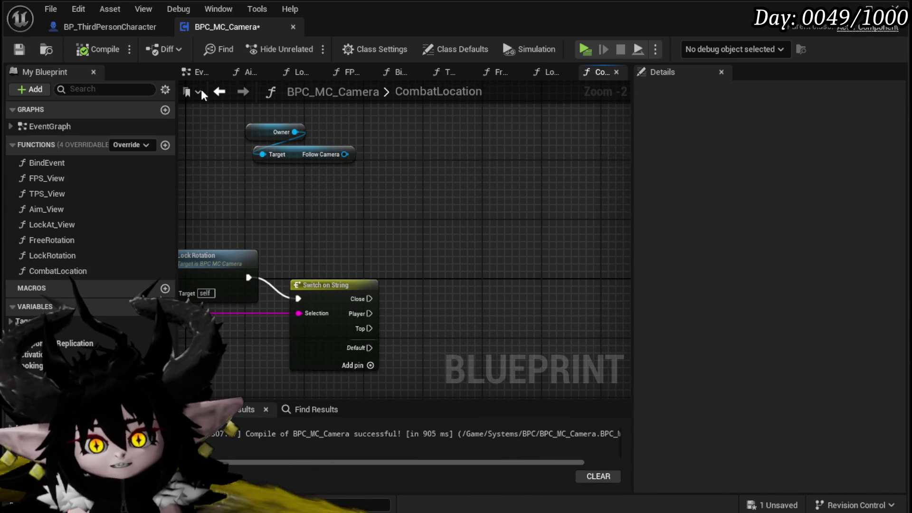
pyautogui.click(20, 50)
pyautogui.hotkey('ctrl', 'Tab')
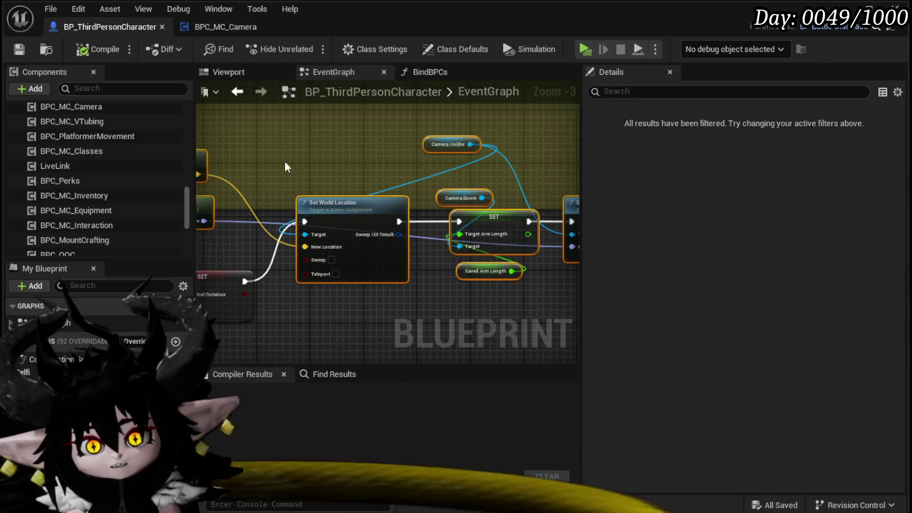
pyautogui.scroll(10, 102, 165)
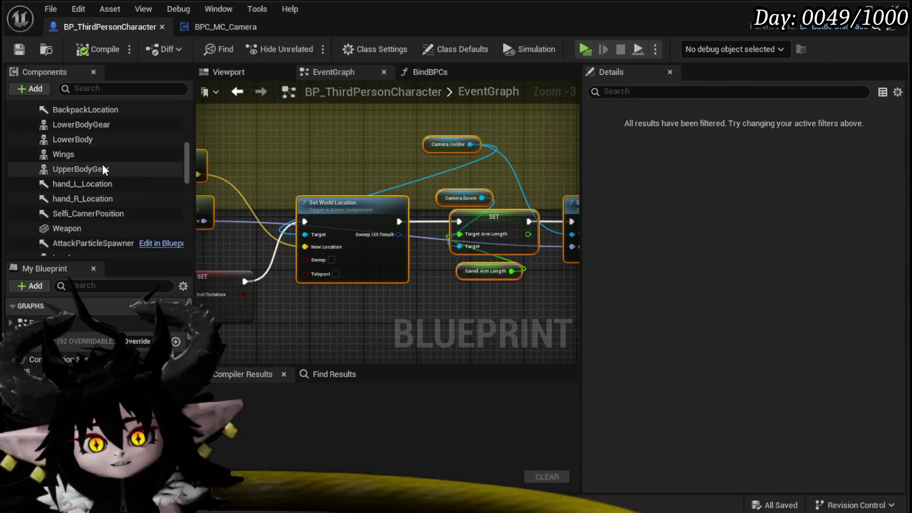
pyautogui.scroll(5, 102, 164)
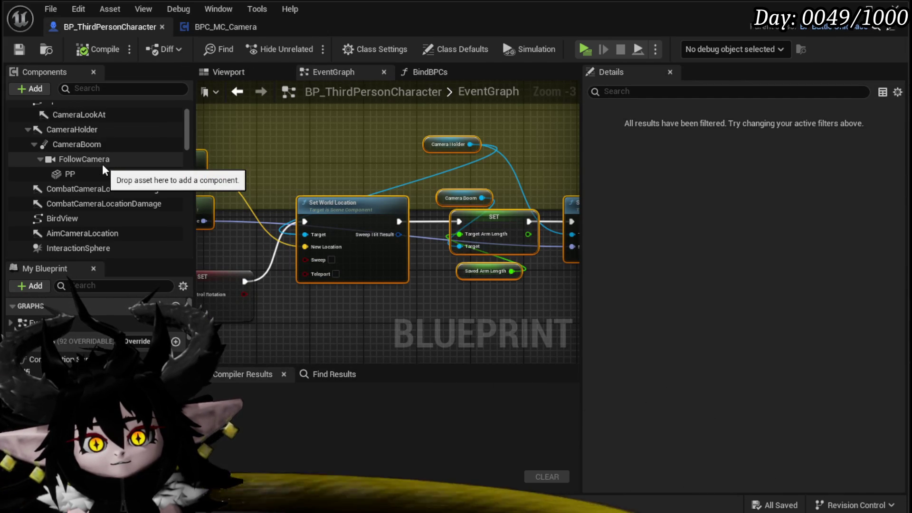
pyautogui.click(79, 146)
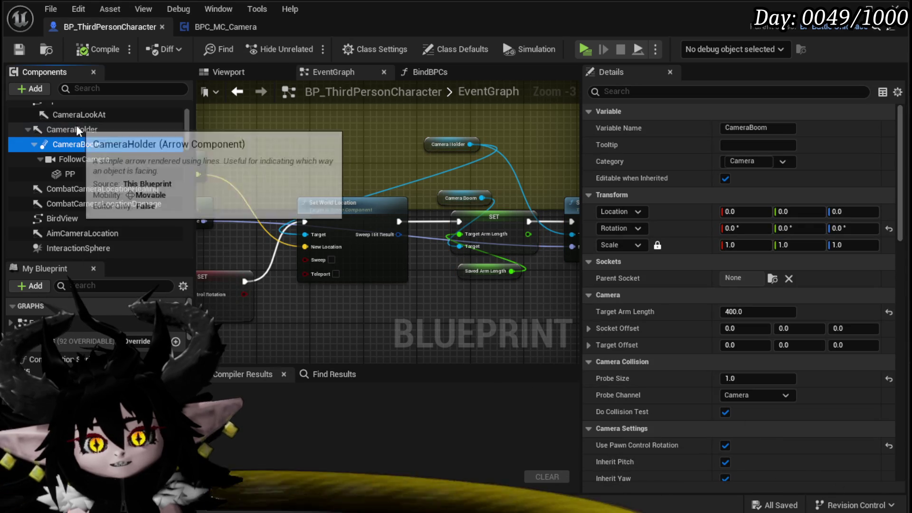
pyautogui.click(76, 126)
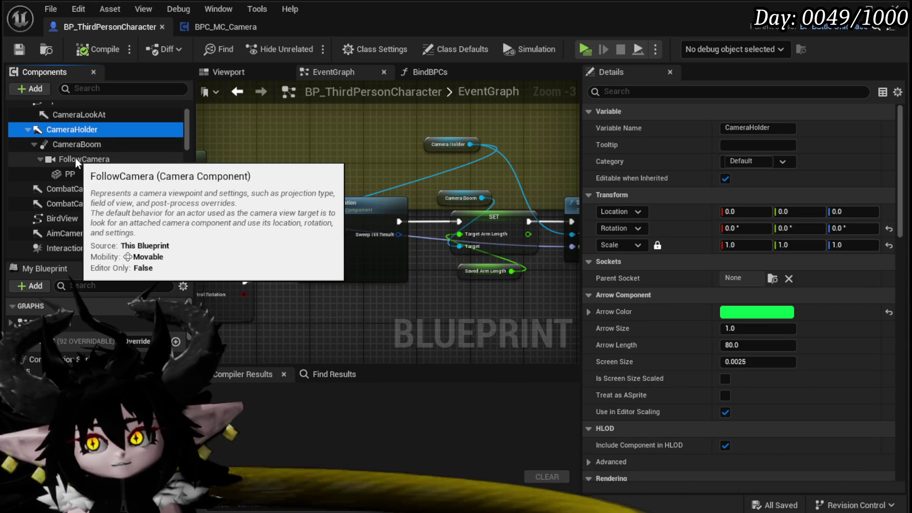
pyautogui.click(73, 160)
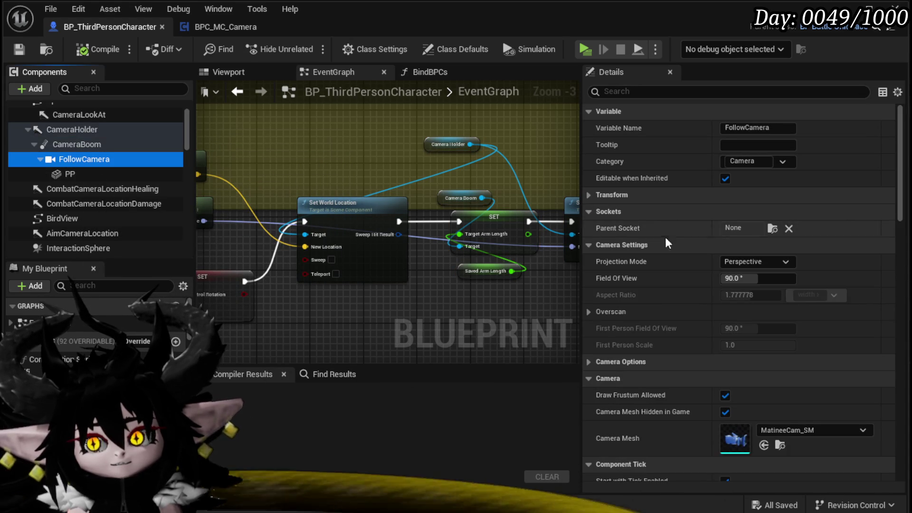
pyautogui.click(94, 146)
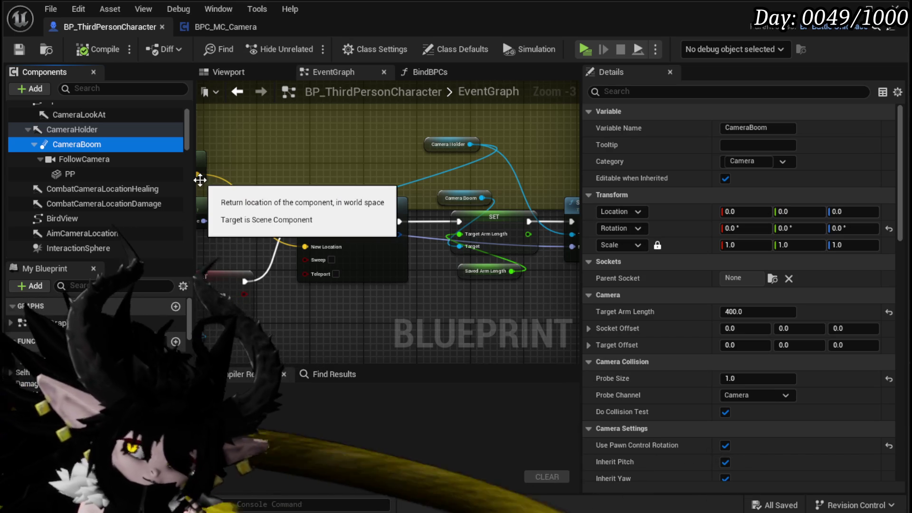
pyautogui.click(114, 130)
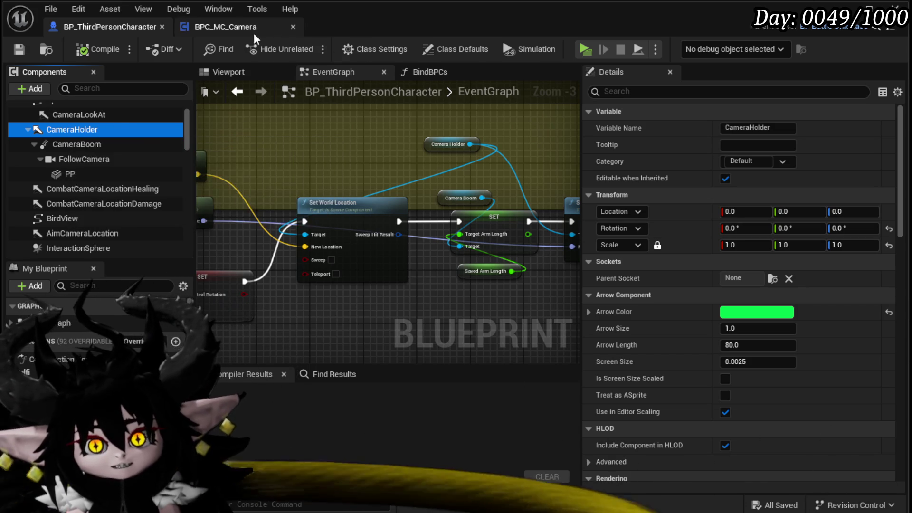
# Pull a 'get camera holder' node off Owner in CombatLocation and place it beside Owner.
pyautogui.click(262, 34)
pyautogui.moveTo(294, 132); pyautogui.dragTo(396, 142)
pyautogui.write('get camera ')
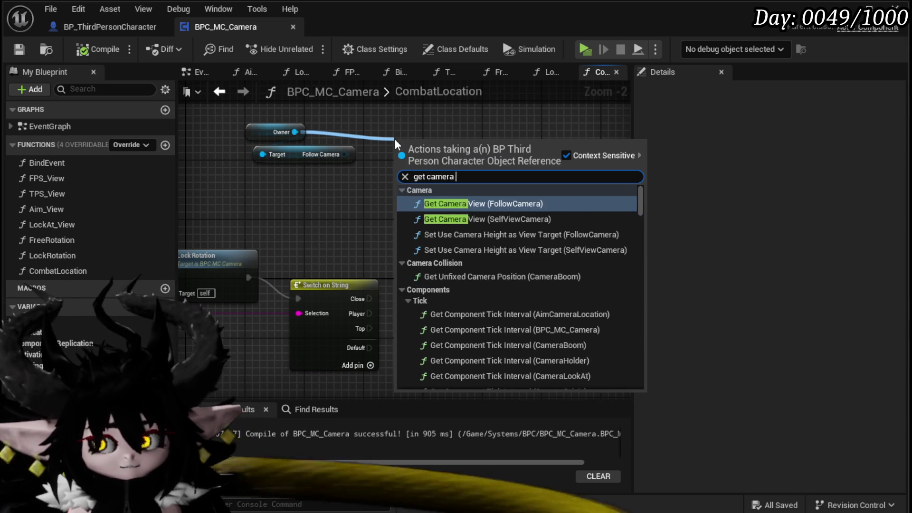
pyautogui.write('holder')
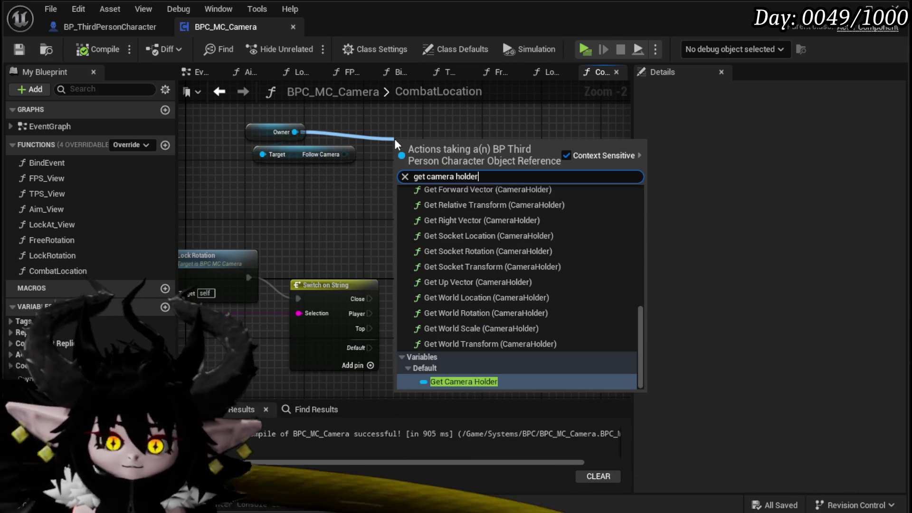
pyautogui.press('Return')
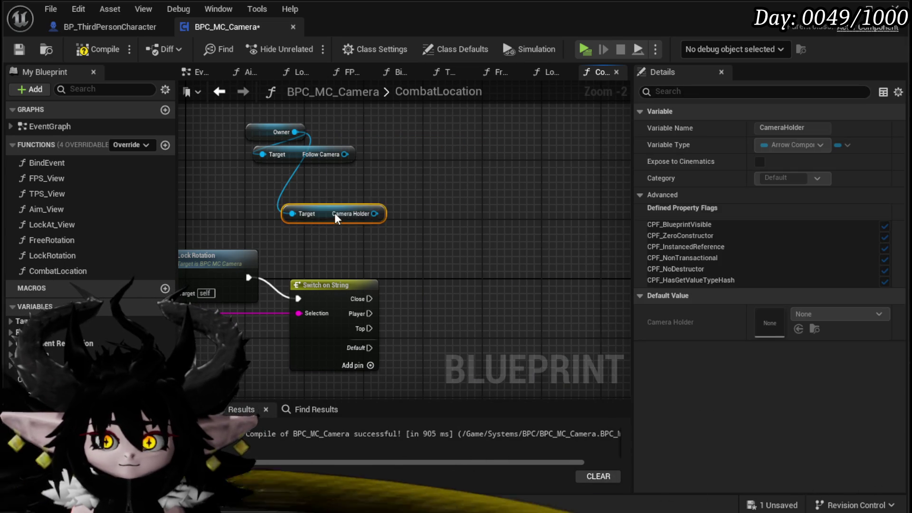
pyautogui.moveTo(338, 221); pyautogui.dragTo(346, 213)
pyautogui.click(266, 190)
# Save BPC_MC_Camera and revisit the LockRotation and CombatLocation graphs.
pyautogui.click(19, 49)
pyautogui.click(219, 92)
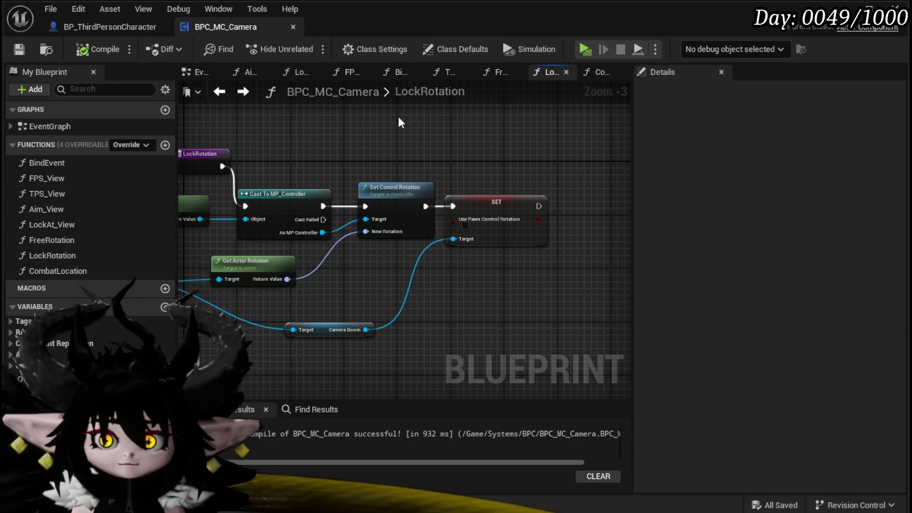
pyautogui.click(249, 91)
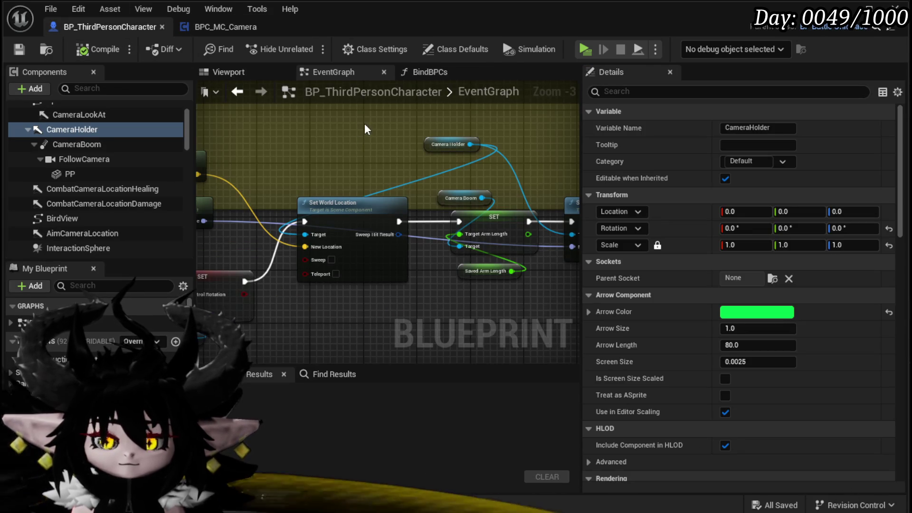
# Move the Lerp (Vector) node slightly right in the character's EventGraph.
pyautogui.scroll(-3, 363, 121)
pyautogui.moveTo(346, 266)
pyautogui.mouseDown()
pyautogui.moveTo(332, 228)
pyautogui.moveTo(411, 213)
pyautogui.moveTo(477, 280)
pyautogui.mouseUp()
pyautogui.scroll(2, 276, 259)
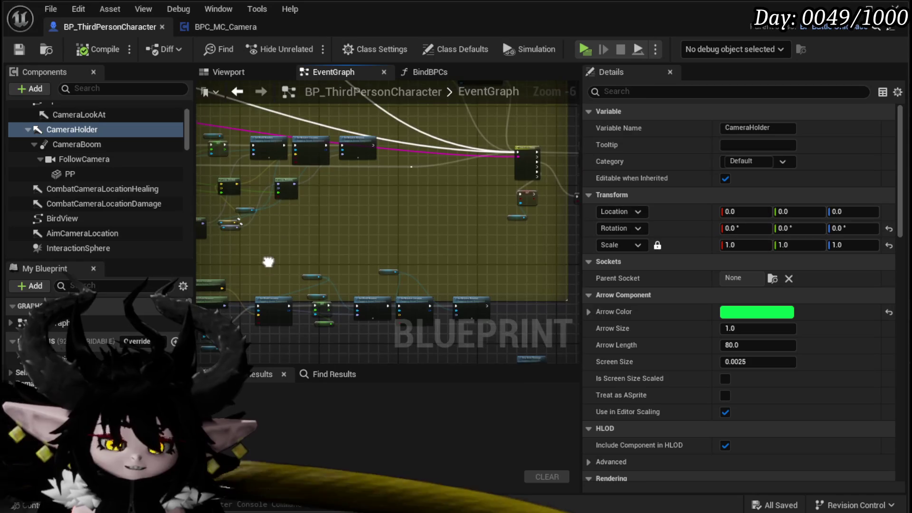
pyautogui.moveTo(262, 167); pyautogui.dragTo(463, 189)
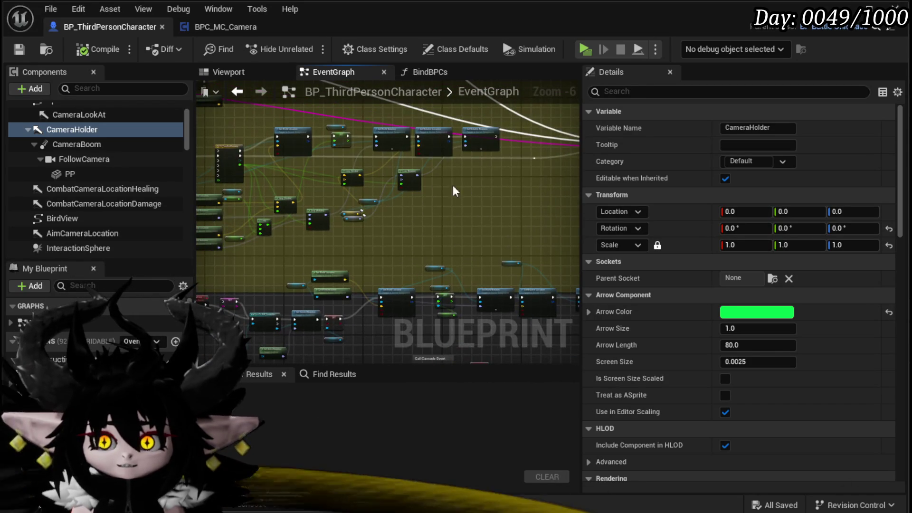
pyautogui.moveTo(317, 186); pyautogui.dragTo(422, 218)
pyautogui.scroll(4, 418, 189)
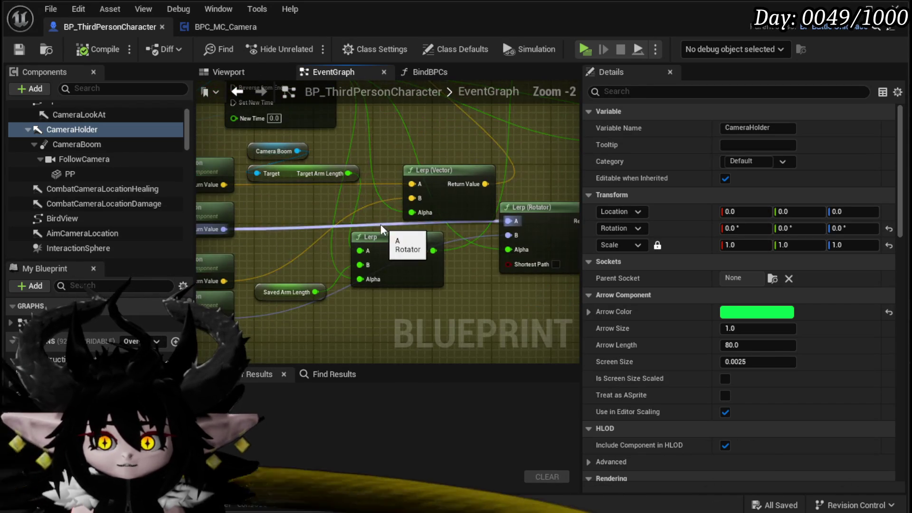
pyautogui.click(405, 179)
pyautogui.moveTo(406, 179)
pyautogui.mouseDown()
pyautogui.moveTo(398, 185)
pyautogui.moveTo(418, 178)
pyautogui.moveTo(392, 201)
pyautogui.moveTo(358, 293)
pyautogui.moveTo(213, 292)
pyautogui.mouseUp()
# Survey the Switch on String and TL_SplineMovement nodes, then save BP_ThirdPersonCharacter.
pyautogui.moveTo(409, 285); pyautogui.dragTo(211, 285)
pyautogui.moveTo(445, 259); pyautogui.dragTo(302, 258)
pyautogui.scroll(-2, 435, 237)
pyautogui.moveTo(434, 238); pyautogui.dragTo(225, 240)
pyautogui.moveTo(389, 279)
pyautogui.mouseDown()
pyautogui.moveTo(195, 233)
pyautogui.moveTo(312, 283)
pyautogui.mouseUp()
pyautogui.scroll(-2, 407, 240)
pyautogui.moveTo(407, 240)
pyautogui.mouseDown()
pyautogui.moveTo(437, 221)
pyautogui.moveTo(392, 196)
pyautogui.moveTo(521, 216)
pyautogui.moveTo(526, 261)
pyautogui.moveTo(372, 214)
pyautogui.moveTo(423, 261)
pyautogui.moveTo(334, 321)
pyautogui.moveTo(402, 312)
pyautogui.moveTo(356, 229)
pyautogui.mouseUp()
pyautogui.scroll(2, 380, 202)
pyautogui.scroll(-2, 377, 184)
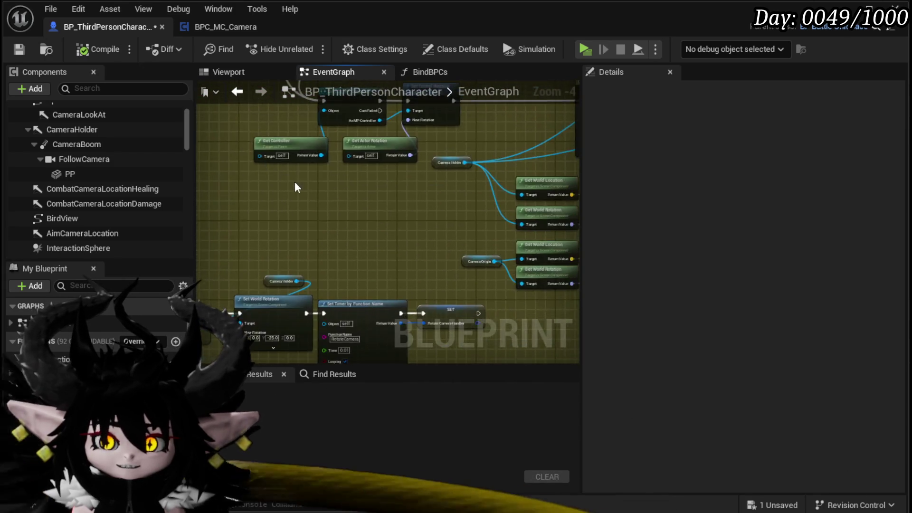
pyautogui.scroll(3, 309, 252)
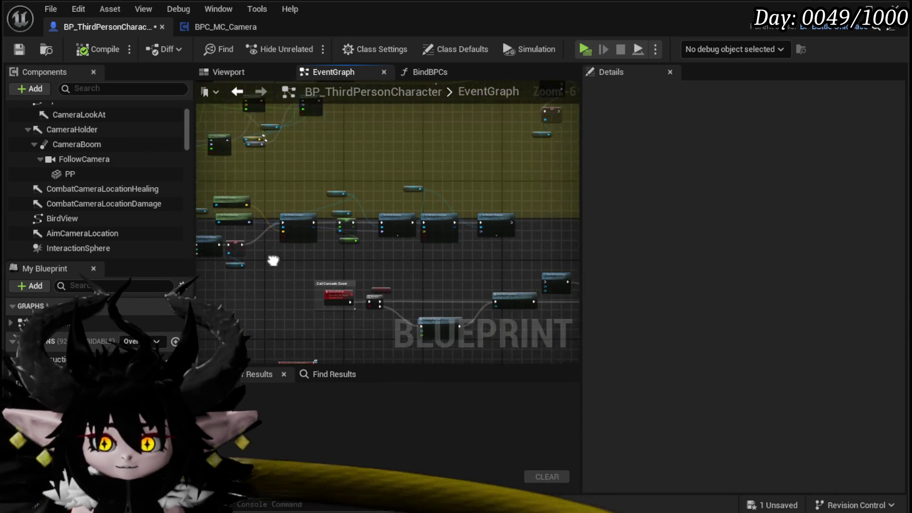
pyautogui.scroll(-2, 366, 258)
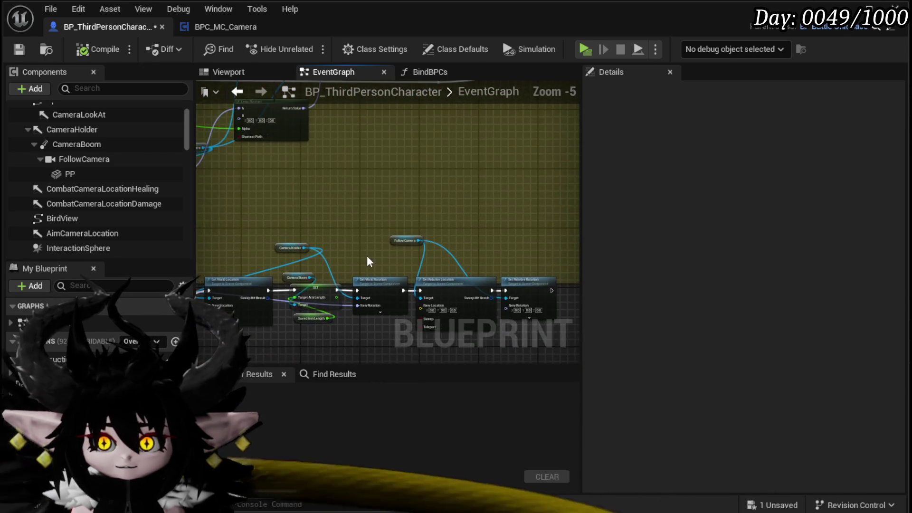
pyautogui.moveTo(319, 212)
pyautogui.mouseDown()
pyautogui.moveTo(345, 182)
pyautogui.moveTo(369, 206)
pyautogui.mouseUp()
pyautogui.scroll(-2, 322, 165)
pyautogui.scroll(3, 339, 193)
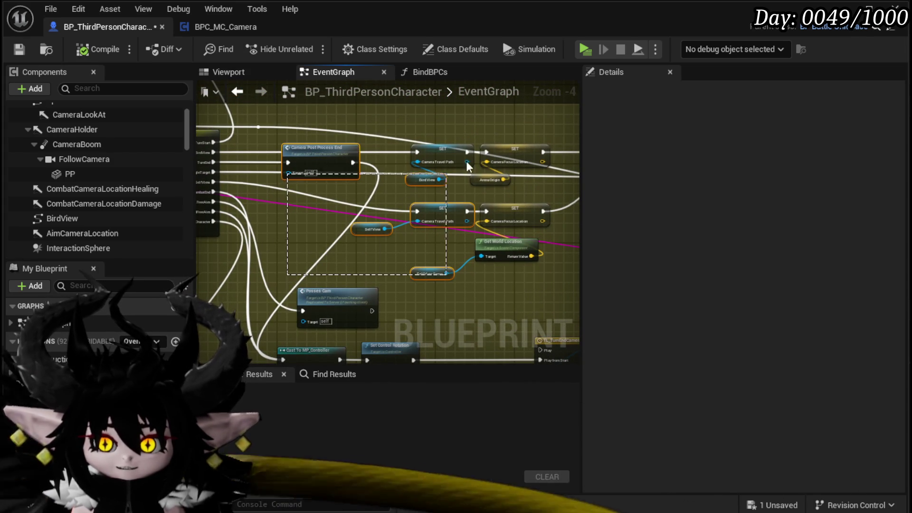
pyautogui.click(18, 49)
# Move the CameraTest event node down, then show the character's Viewport.
pyautogui.moveTo(485, 168); pyautogui.dragTo(264, 159)
pyautogui.moveTo(415, 235)
pyautogui.mouseDown()
pyautogui.moveTo(377, 171)
pyautogui.moveTo(428, 223)
pyautogui.moveTo(377, 280)
pyautogui.moveTo(256, 275)
pyautogui.mouseUp()
pyautogui.scroll(-3, 377, 171)
pyautogui.scroll(3, 442, 230)
pyautogui.scroll(-4, 347, 214)
pyautogui.moveTo(346, 214)
pyautogui.mouseDown()
pyautogui.moveTo(436, 229)
pyautogui.moveTo(468, 200)
pyautogui.mouseUp()
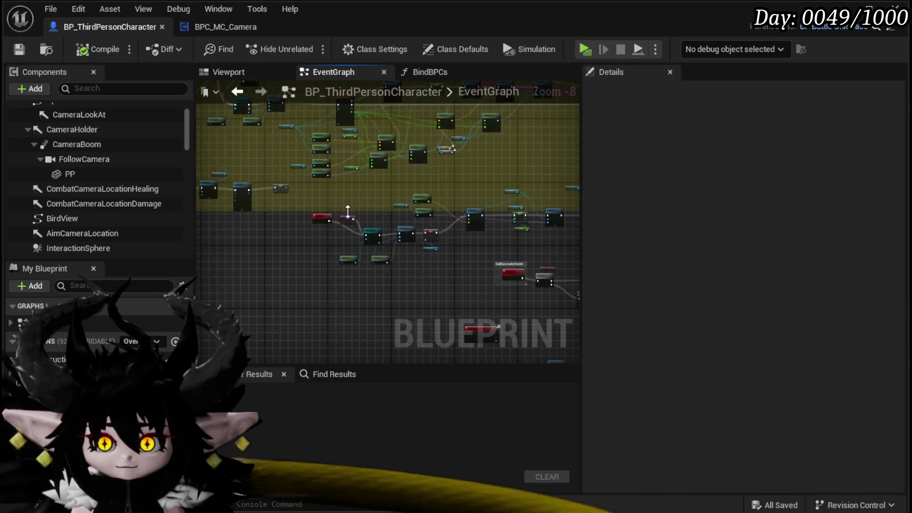
pyautogui.scroll(3, 320, 227)
pyautogui.moveTo(288, 232); pyautogui.dragTo(293, 270)
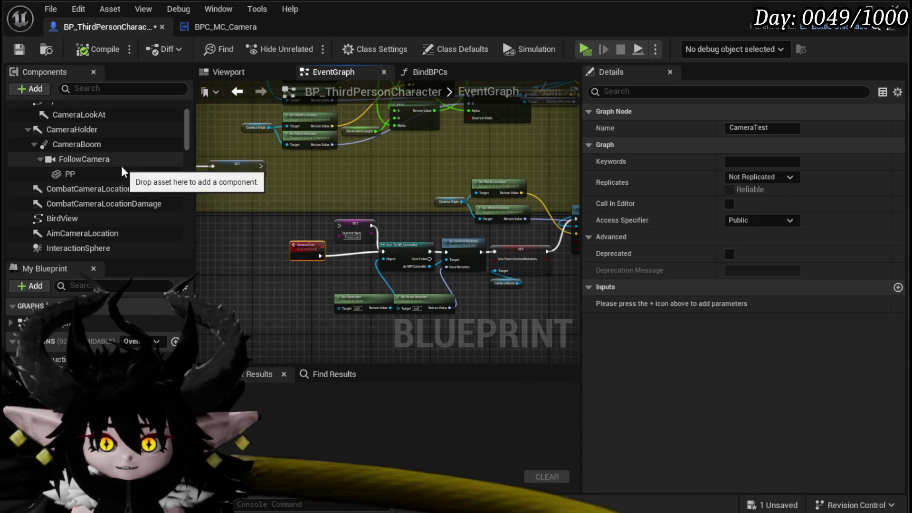
pyautogui.scroll(2, 65, 152)
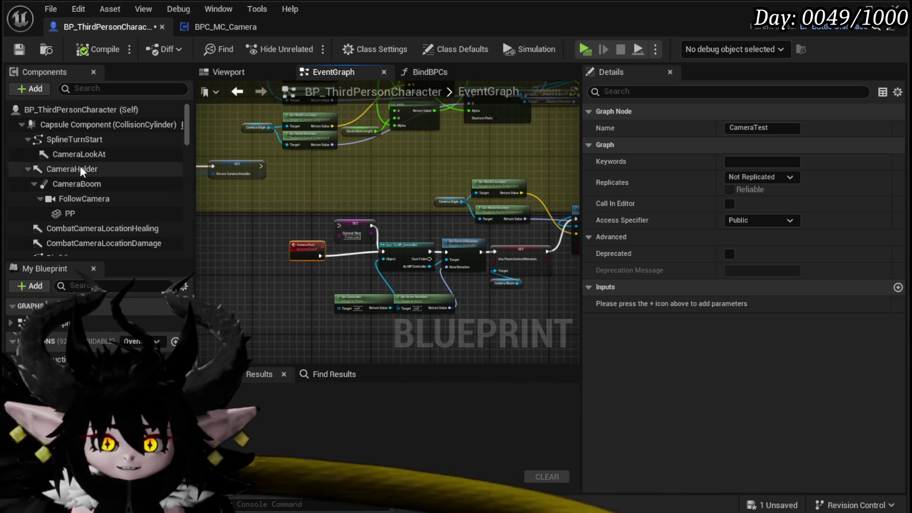
pyautogui.click(238, 72)
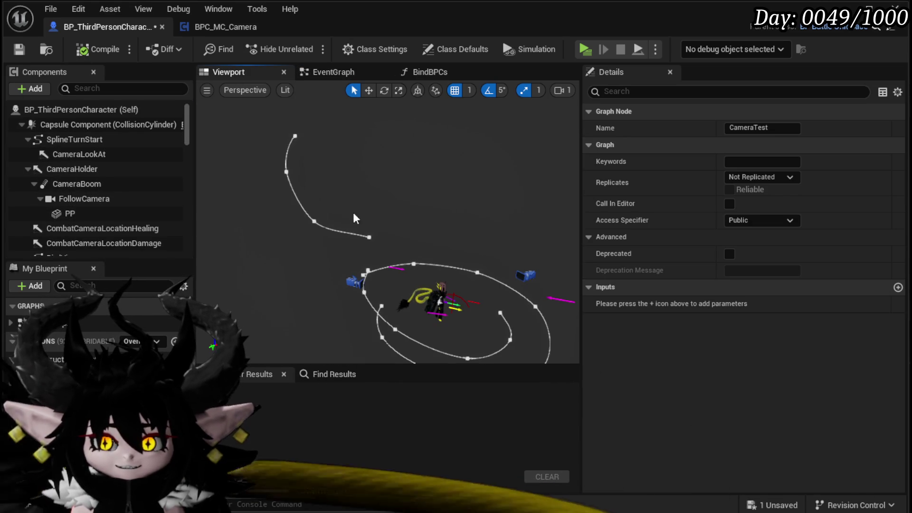
# Select the magenta CombatCameraLocationHealing arrow in the viewport to inspect its transform.
pyautogui.moveTo(412, 123); pyautogui.dragTo(412, 123)
pyautogui.click(365, 145)
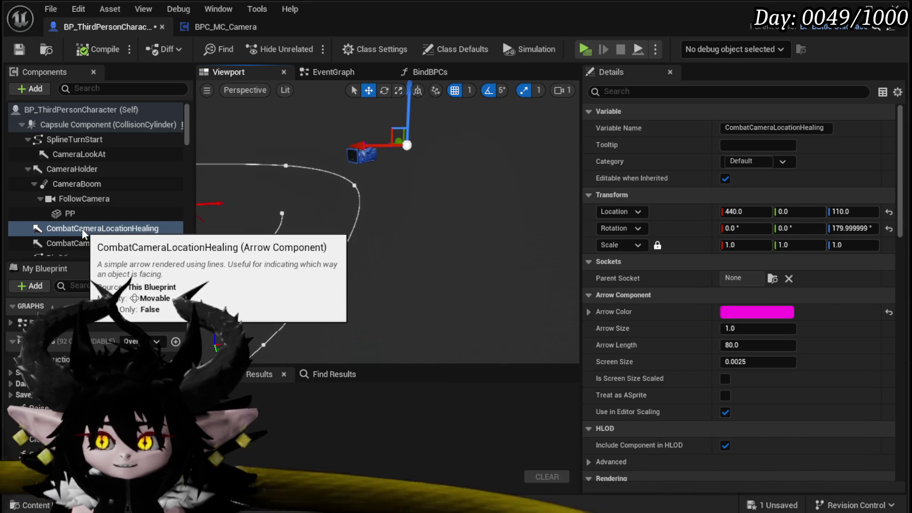
pyautogui.click(221, 27)
# Add a Get Combat Camera Location Healing node off Owner.
pyautogui.moveTo(294, 132); pyautogui.dragTo(423, 131)
pyautogui.write('co')
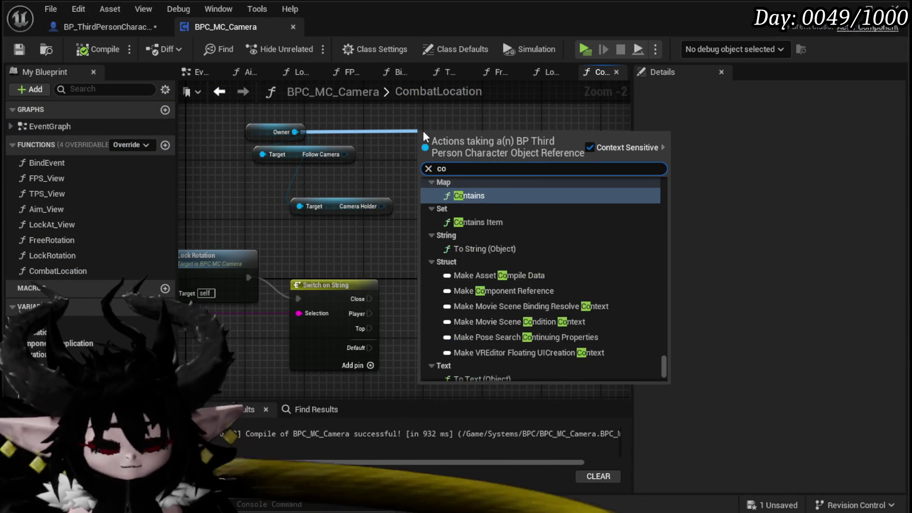
pyautogui.write('mbat location')
pyautogui.moveTo(664, 193); pyautogui.dragTo(652, 398)
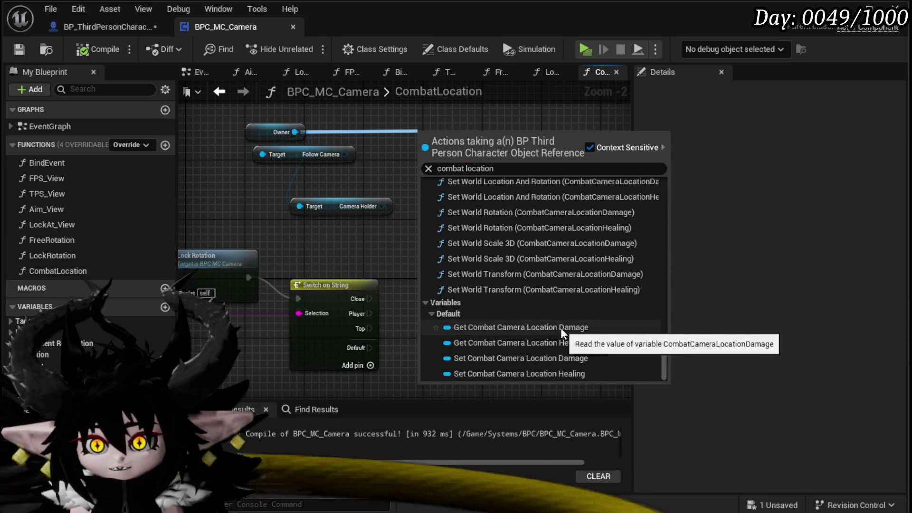
pyautogui.click(551, 346)
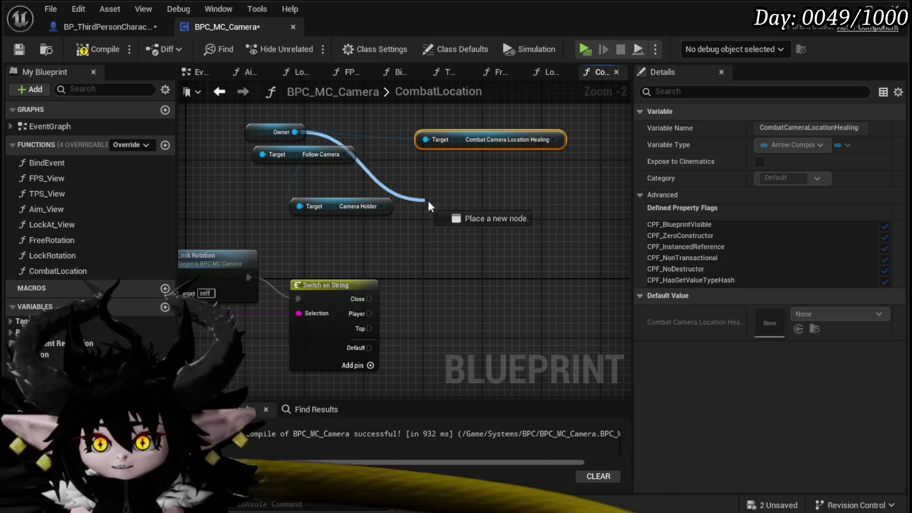
# Add a Get Combat Camera Location Damage node off Owner, replacing a mistaken setter, under Healing.
pyautogui.moveTo(418, 205); pyautogui.dragTo(450, 202)
pyautogui.write('combat location')
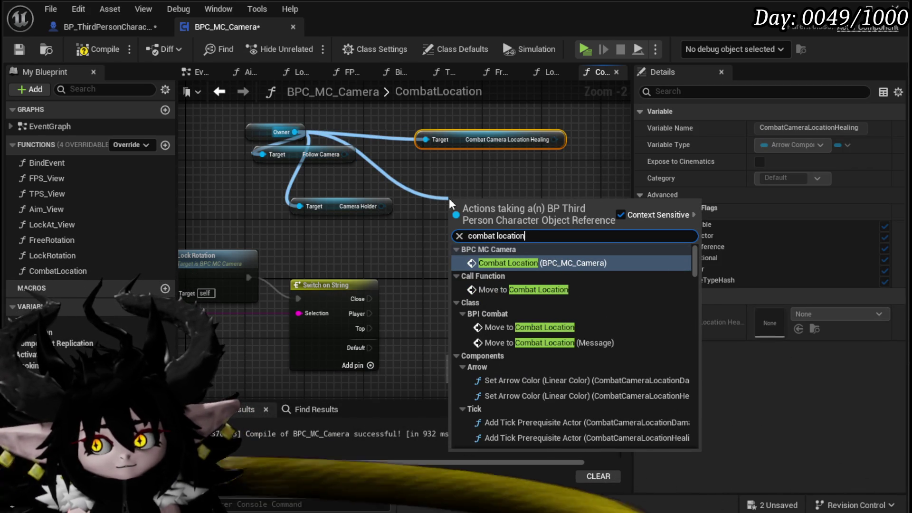
pyautogui.scroll(-15, 691, 259)
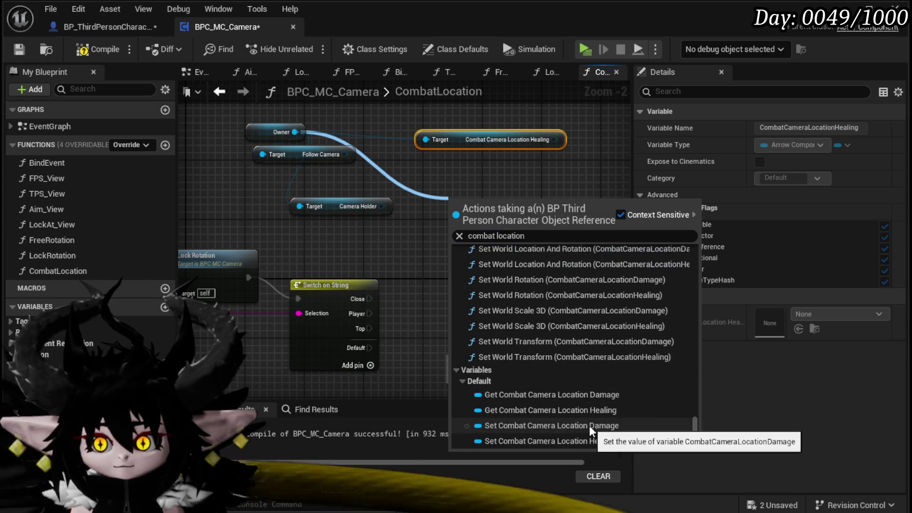
pyautogui.click(584, 426)
pyautogui.press('Delete')
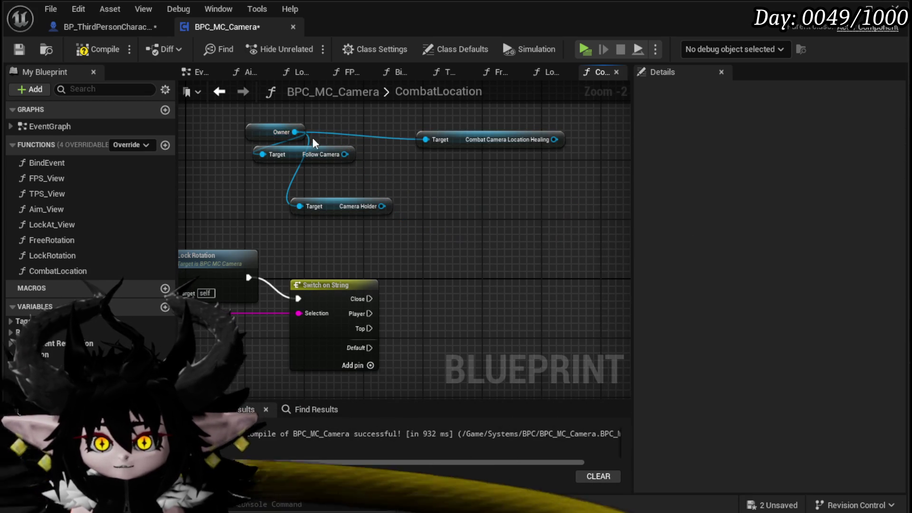
pyautogui.moveTo(295, 132); pyautogui.dragTo(442, 203)
pyautogui.write('get')
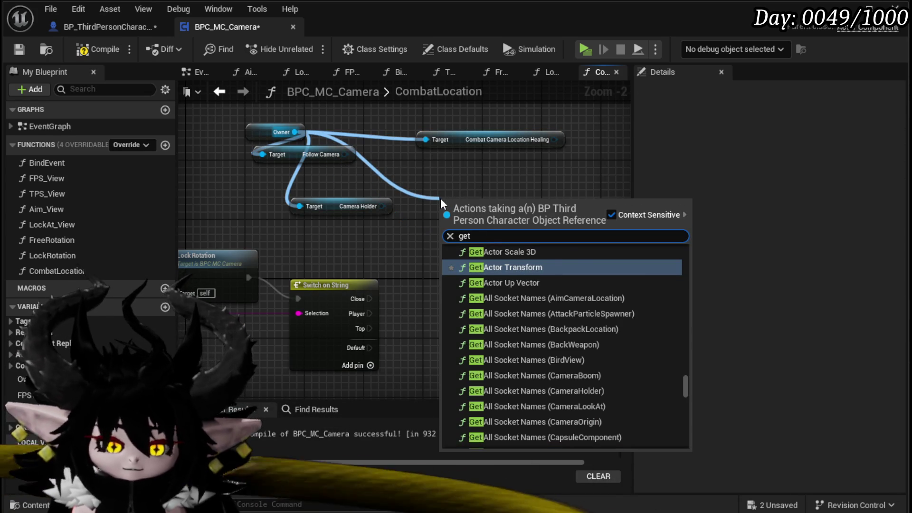
pyautogui.write(' combat location')
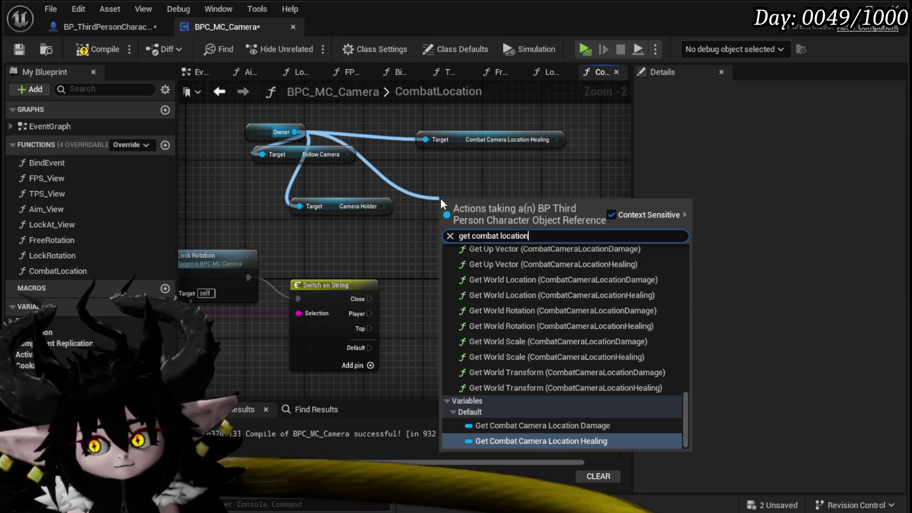
pyautogui.press('Up')
pyautogui.press('Return')
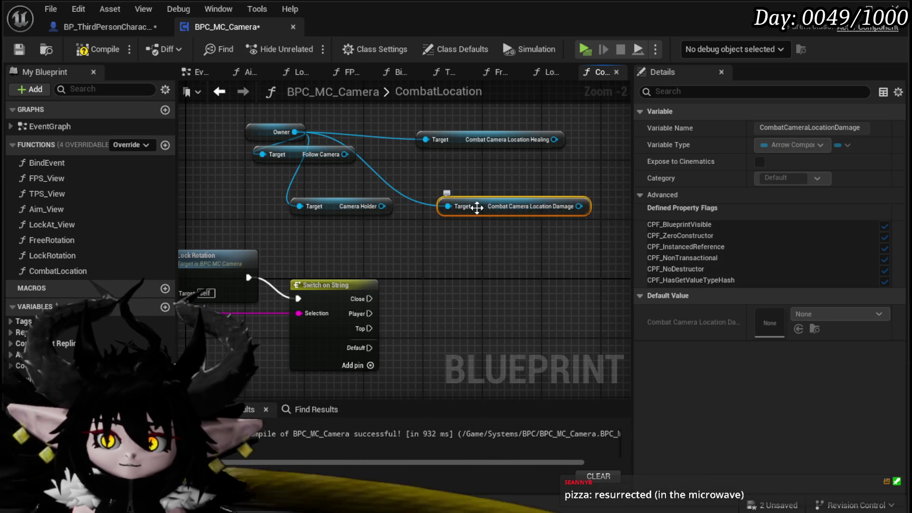
pyautogui.moveTo(468, 207); pyautogui.dragTo(458, 178)
pyautogui.click(571, 256)
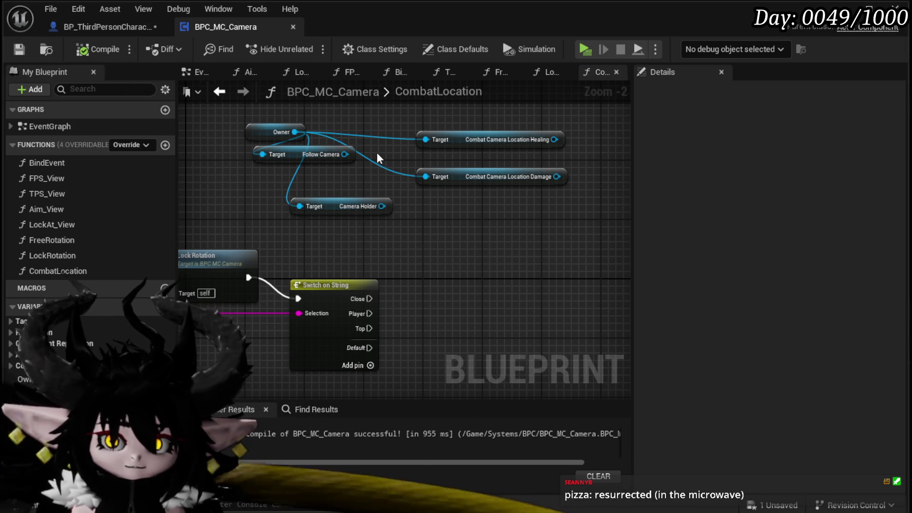
pyautogui.click(126, 29)
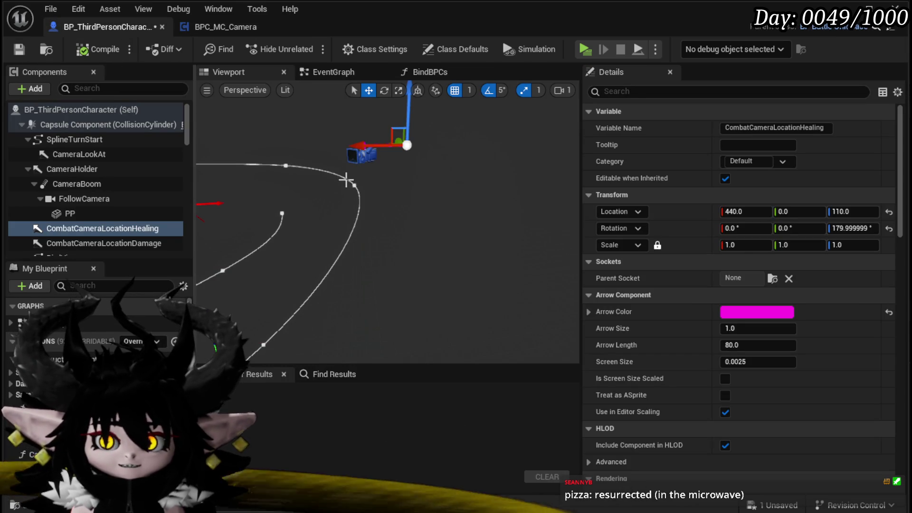
pyautogui.scroll(-5, 348, 180)
pyautogui.moveTo(348, 181)
pyautogui.mouseDown()
pyautogui.moveTo(361, 171)
pyautogui.moveTo(376, 204)
pyautogui.moveTo(314, 187)
pyautogui.mouseUp()
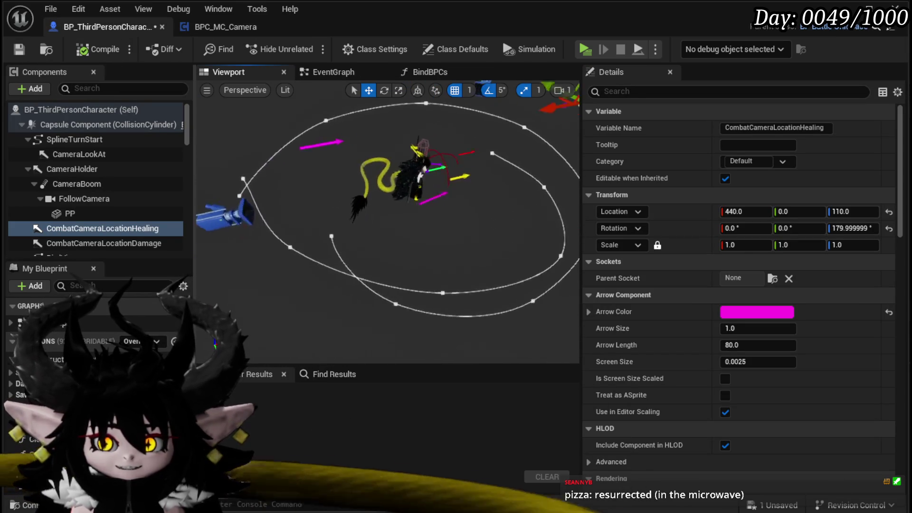
pyautogui.click(313, 186)
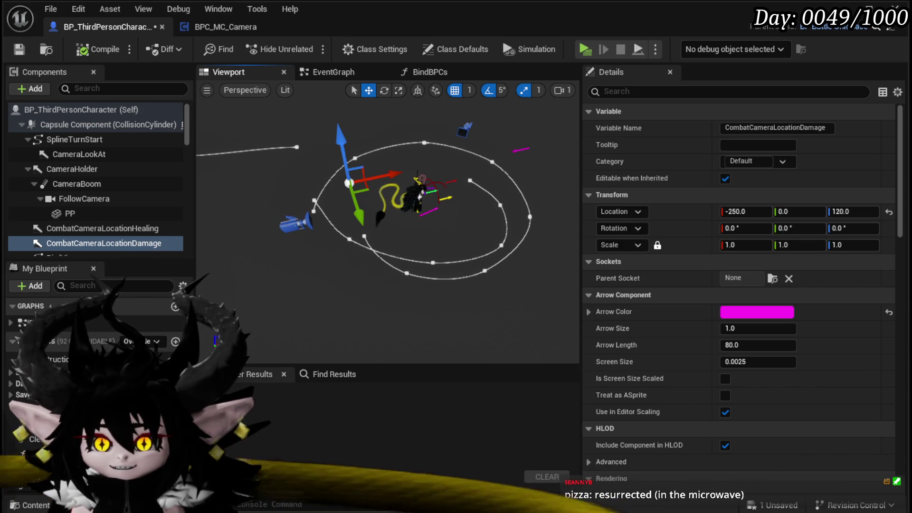
pyautogui.click(426, 214)
pyautogui.scroll(-3, 103, 206)
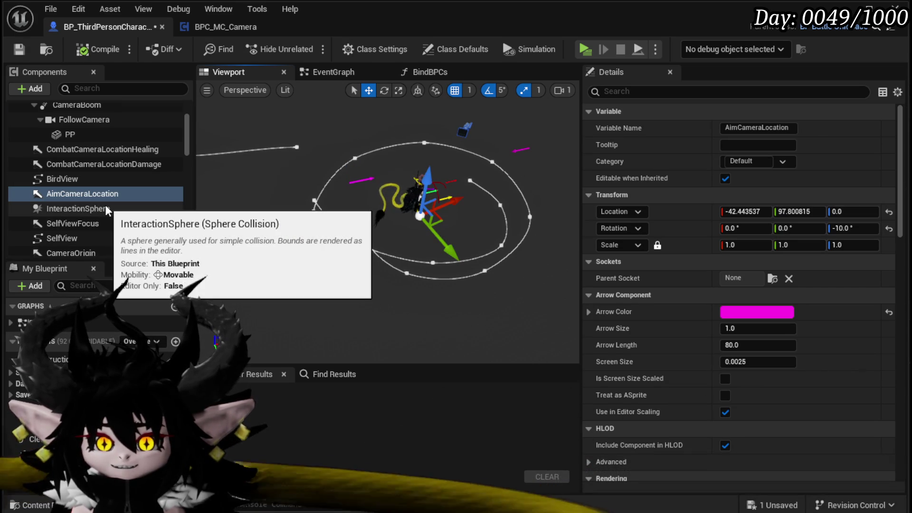
pyautogui.moveTo(319, 223); pyautogui.dragTo(271, 245)
pyautogui.click(224, 27)
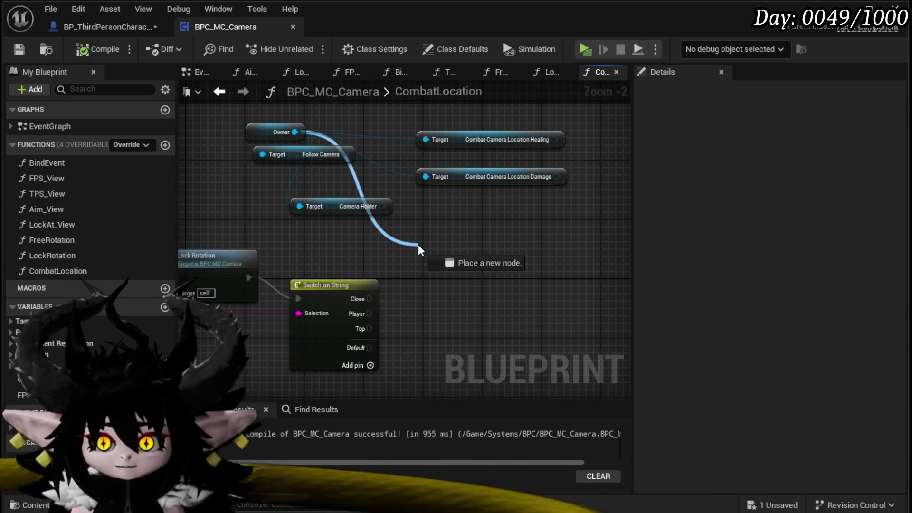
# Add a Get Aim Camera Location node off Owner.
pyautogui.moveTo(419, 249); pyautogui.dragTo(419, 247)
pyautogui.write('Aim')
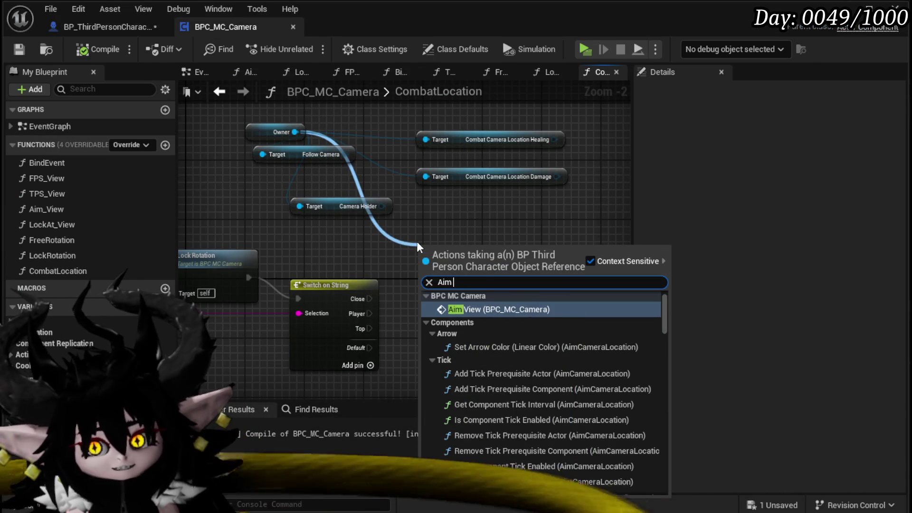
pyautogui.write(' P')
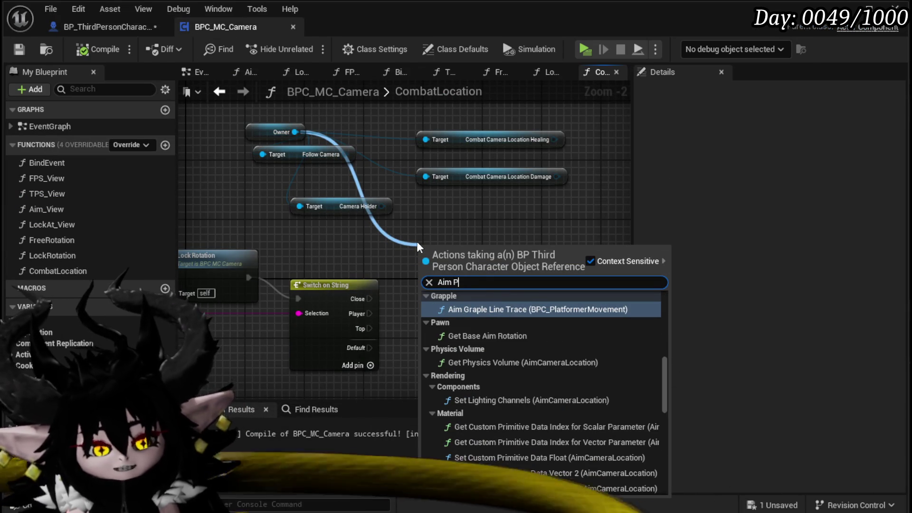
pyautogui.write('iz')
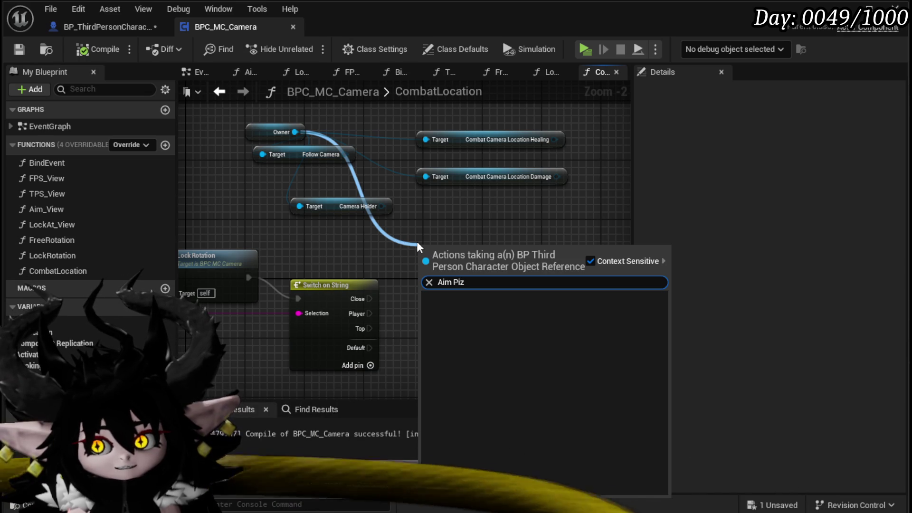
pyautogui.press('BackSpace')
pyautogui.press('BackSpace')
pyautogui.press('BackSpace')
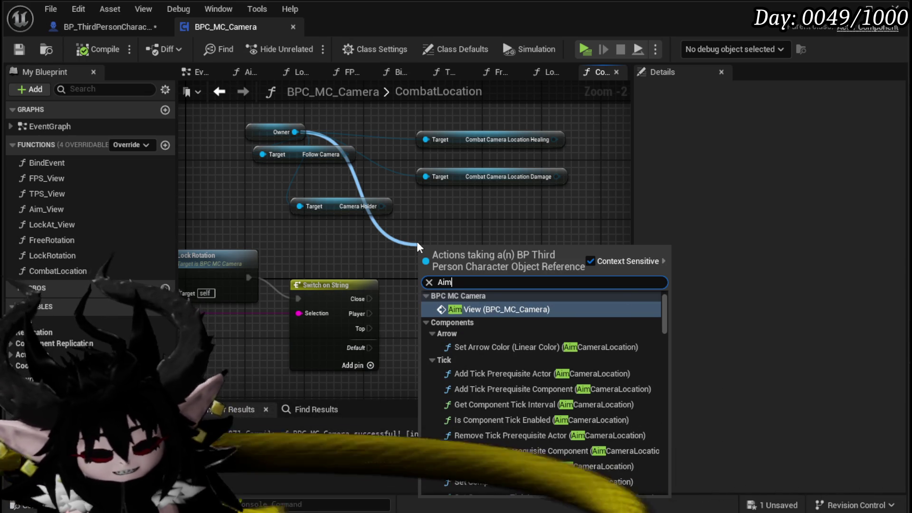
pyautogui.write(' locaion')
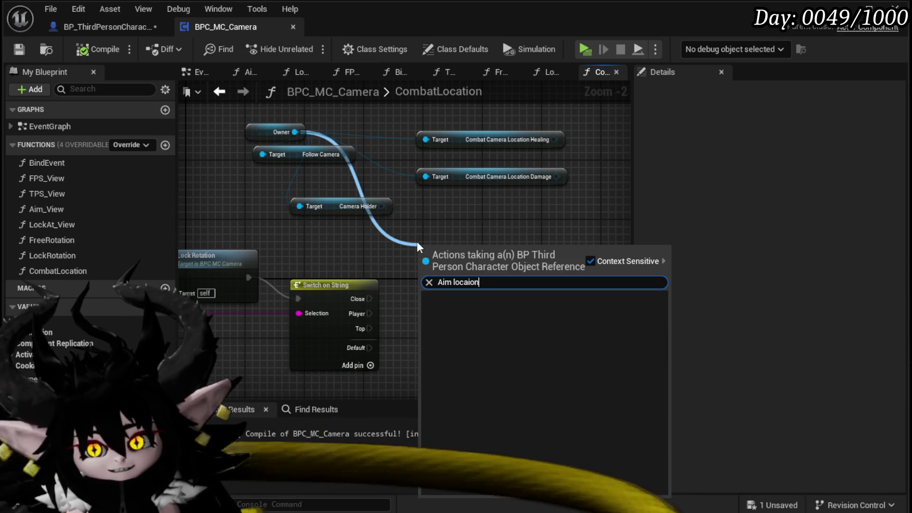
pyautogui.press('BackSpace')
pyautogui.press('BackSpace')
pyautogui.press('BackSpace')
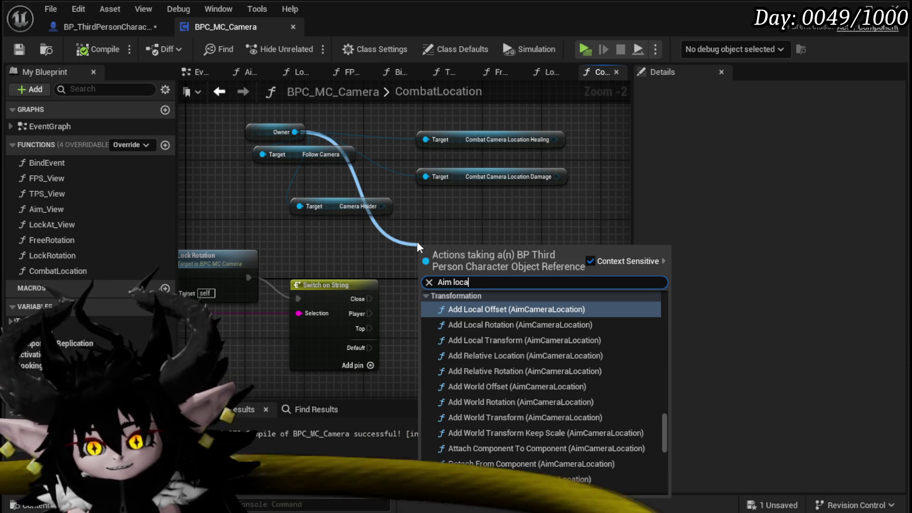
pyautogui.scroll(-10, 561, 389)
pyautogui.scroll(-3, 554, 383)
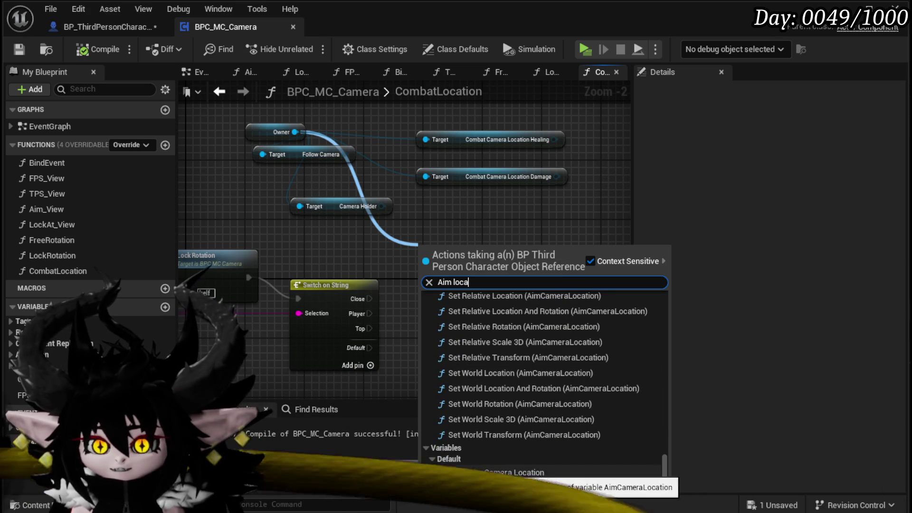
pyautogui.click(502, 473)
# Stack Follow Camera, Camera Holder, Damage and Healing getters in a column above Aim Camera Location.
pyautogui.click(375, 200)
pyautogui.keyDown('ctrl'); pyautogui.click(323, 154); pyautogui.keyUp('ctrl')
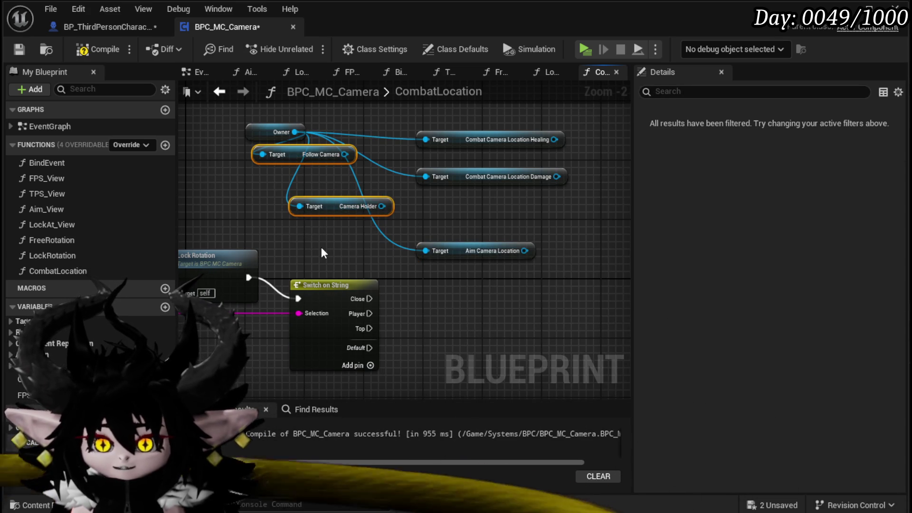
pyautogui.moveTo(322, 252); pyautogui.dragTo(347, 268)
pyautogui.moveTo(361, 186); pyautogui.dragTo(271, 194)
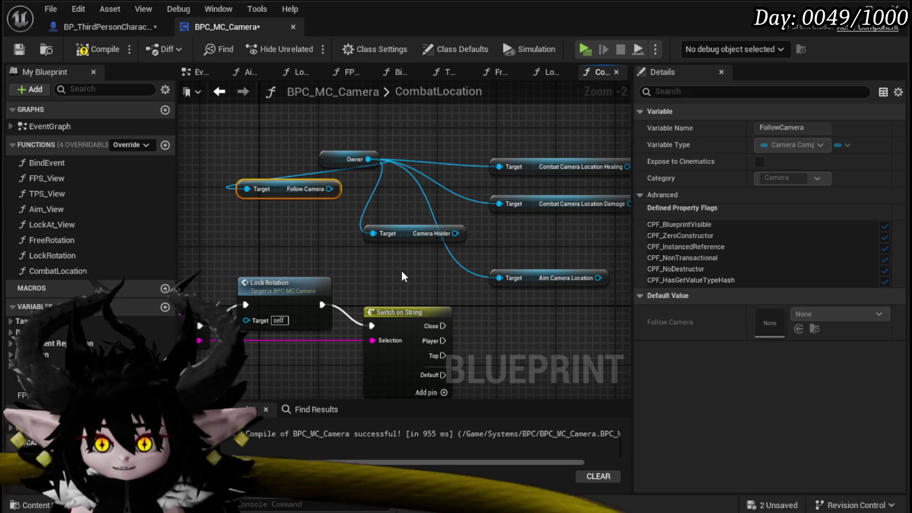
pyautogui.moveTo(412, 232); pyautogui.dragTo(275, 210)
pyautogui.moveTo(404, 264); pyautogui.dragTo(276, 244)
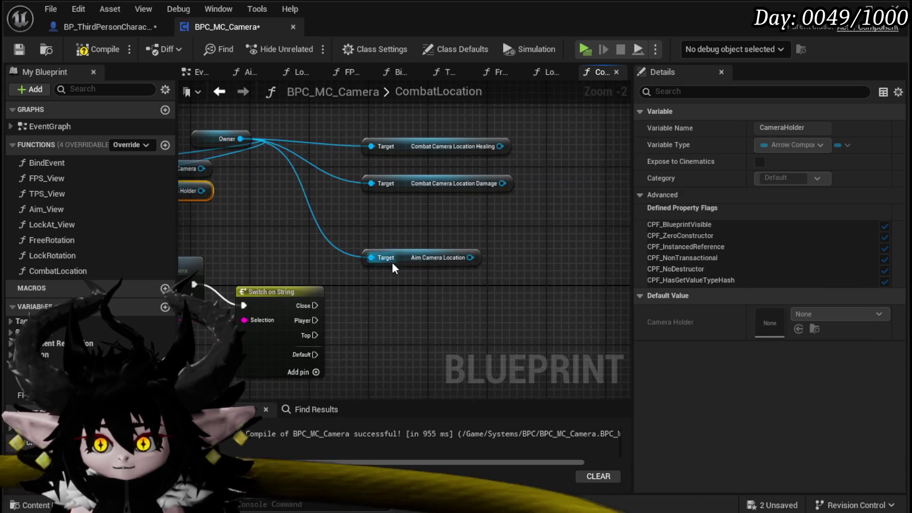
pyautogui.moveTo(413, 187); pyautogui.dragTo(309, 213)
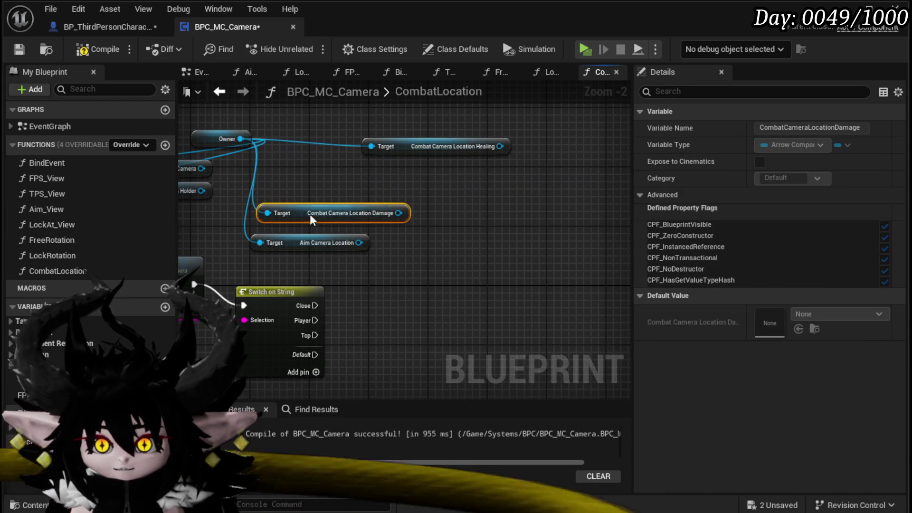
pyautogui.moveTo(409, 147); pyautogui.dragTo(327, 183)
pyautogui.click(430, 235)
pyautogui.moveTo(430, 235)
pyautogui.mouseDown()
pyautogui.moveTo(434, 227)
pyautogui.moveTo(411, 277)
pyautogui.moveTo(377, 275)
pyautogui.moveTo(382, 222)
pyautogui.moveTo(393, 260)
pyautogui.mouseUp()
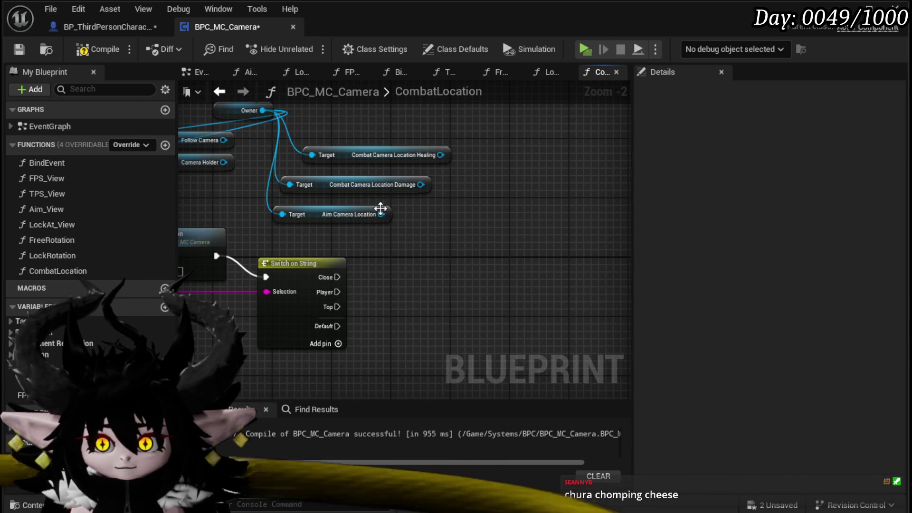
pyautogui.moveTo(460, 207); pyautogui.dragTo(465, 197)
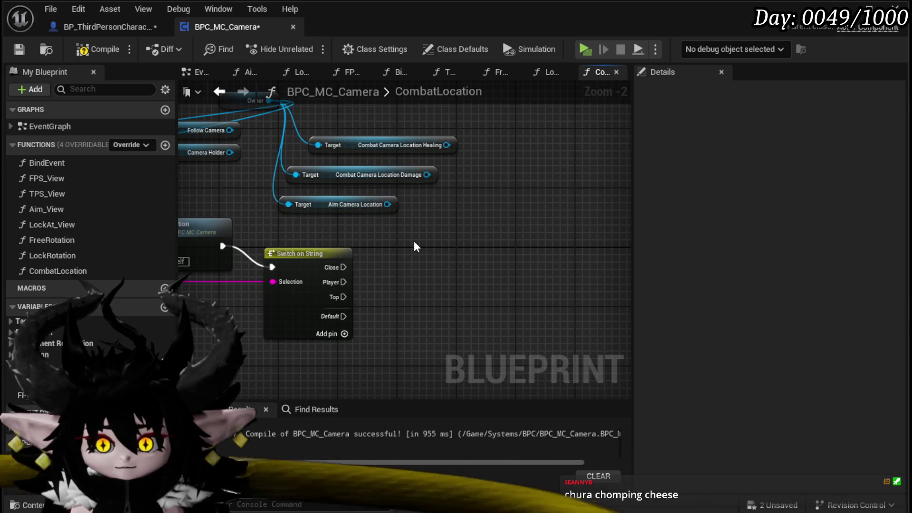
pyautogui.moveTo(388, 204); pyautogui.dragTo(429, 240)
# Add a Set World Location And Rotation node for Camera Holder and position it.
pyautogui.moveTo(289, 166)
pyautogui.mouseDown()
pyautogui.moveTo(609, 294)
pyautogui.moveTo(501, 277)
pyautogui.mouseUp()
pyautogui.write('Set')
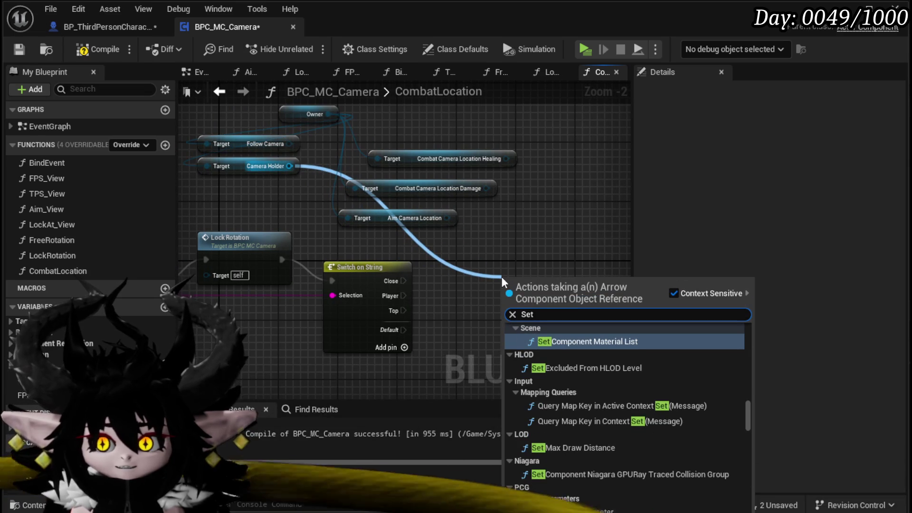
pyautogui.write(' l')
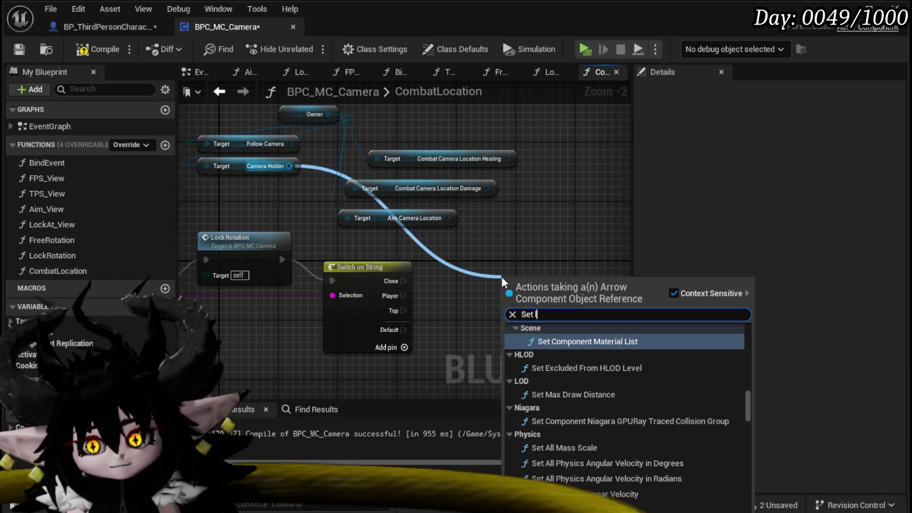
pyautogui.write('oacation and')
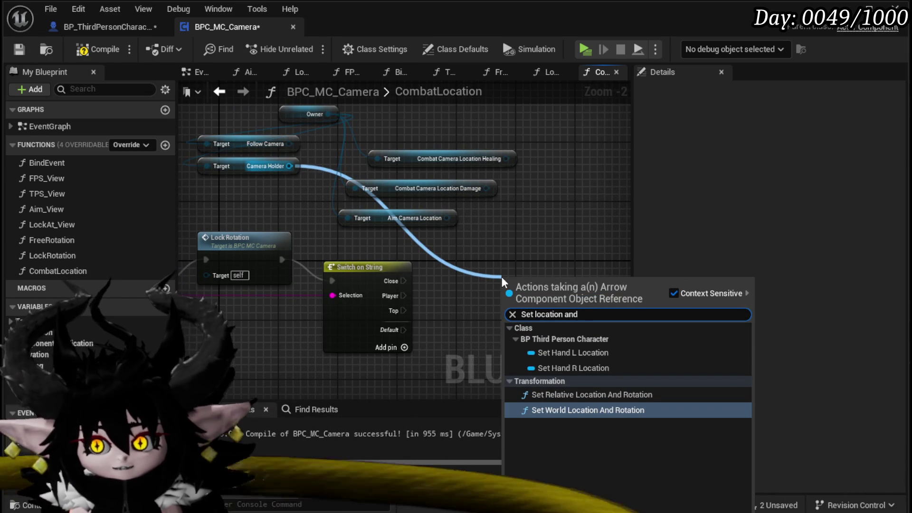
pyautogui.click(580, 409)
pyautogui.moveTo(588, 275)
pyautogui.mouseDown()
pyautogui.moveTo(582, 239)
pyautogui.moveTo(456, 199)
pyautogui.mouseUp()
pyautogui.moveTo(366, 233); pyautogui.dragTo(426, 237)
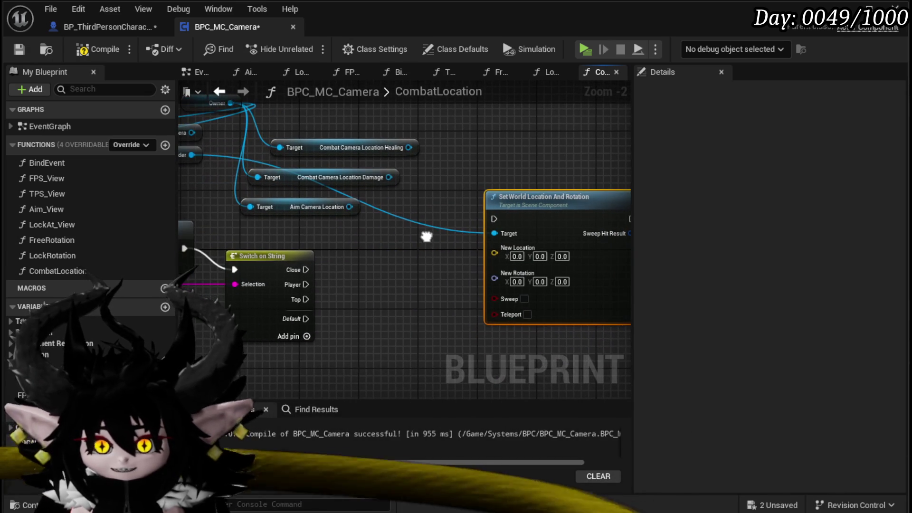
pyautogui.moveTo(523, 232); pyautogui.dragTo(553, 173)
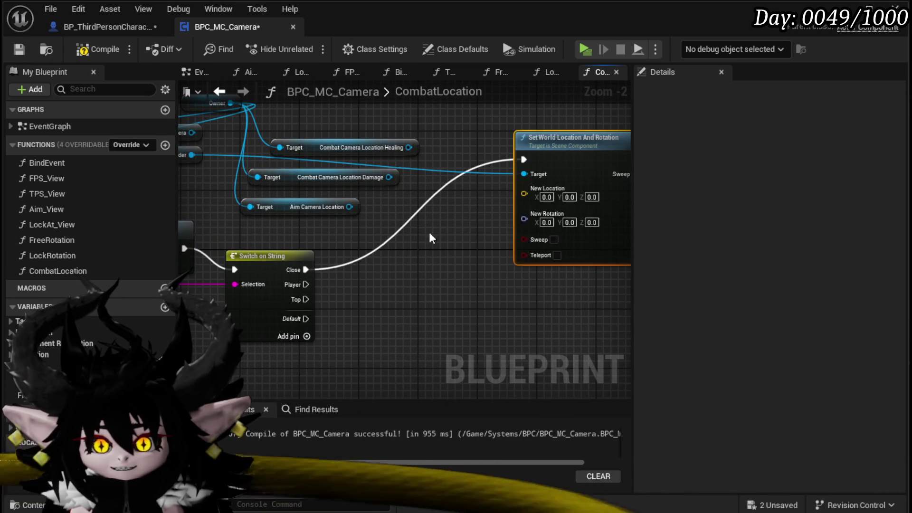
pyautogui.moveTo(428, 236); pyautogui.dragTo(380, 253)
# Feed Aim Camera Location's Get World Location into the setter's New Location.
pyautogui.moveTo(321, 222); pyautogui.dragTo(324, 273)
pyautogui.write('get')
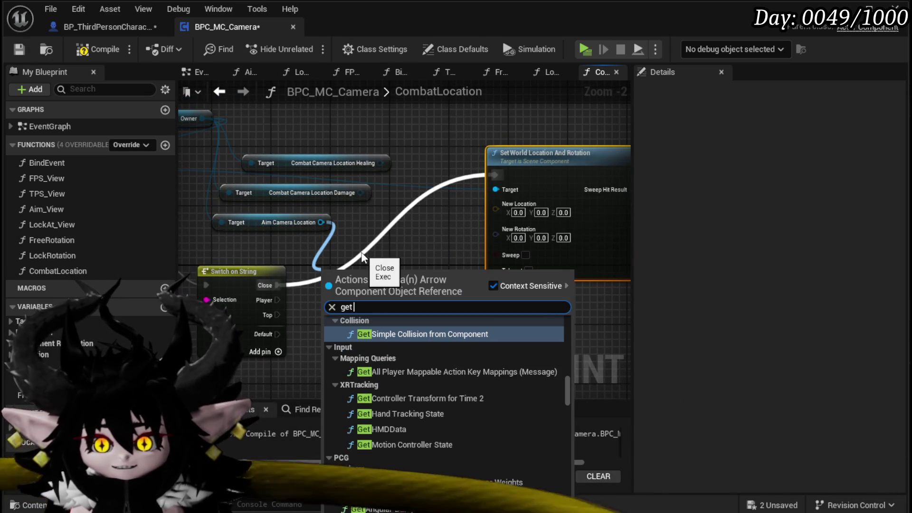
pyautogui.write(' location')
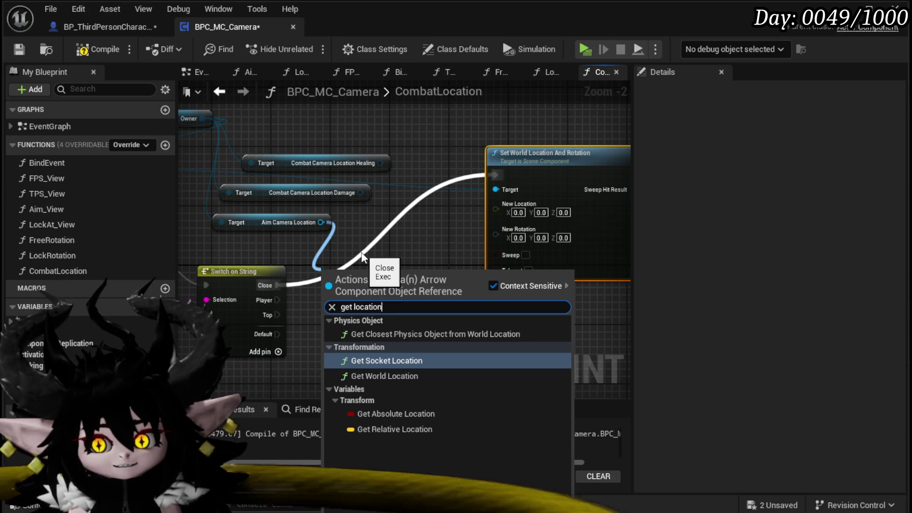
pyautogui.click(397, 376)
pyautogui.moveTo(441, 264)
pyautogui.mouseDown()
pyautogui.moveTo(473, 254)
pyautogui.moveTo(495, 204)
pyautogui.mouseUp()
pyautogui.moveTo(380, 267); pyautogui.dragTo(417, 237)
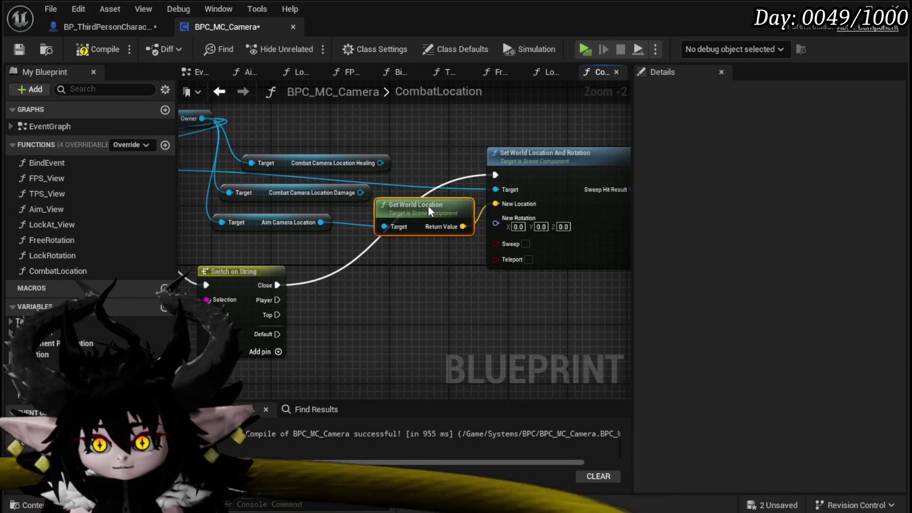
# Feed Aim Camera Location's Get World Rotation into New Rotation, then arrange the three nodes.
pyautogui.moveTo(349, 283); pyautogui.dragTo(352, 281)
pyautogui.write('get')
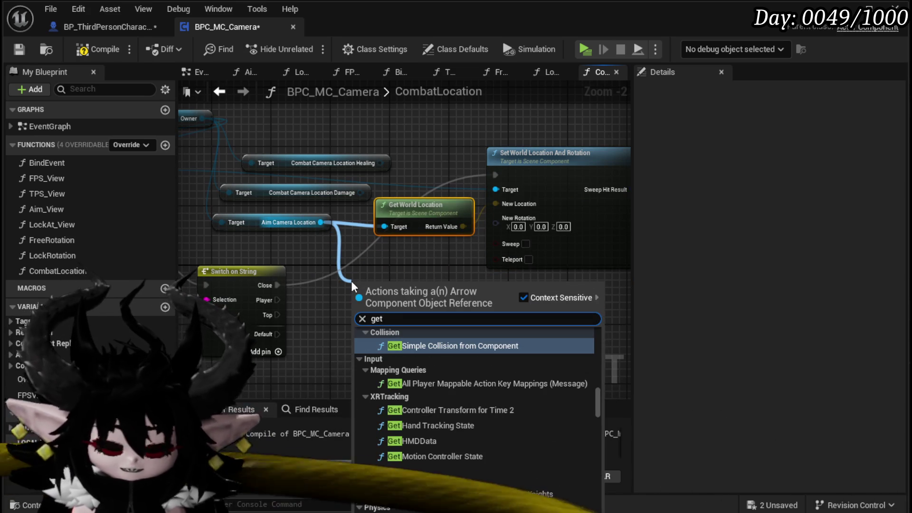
pyautogui.write(' rotation')
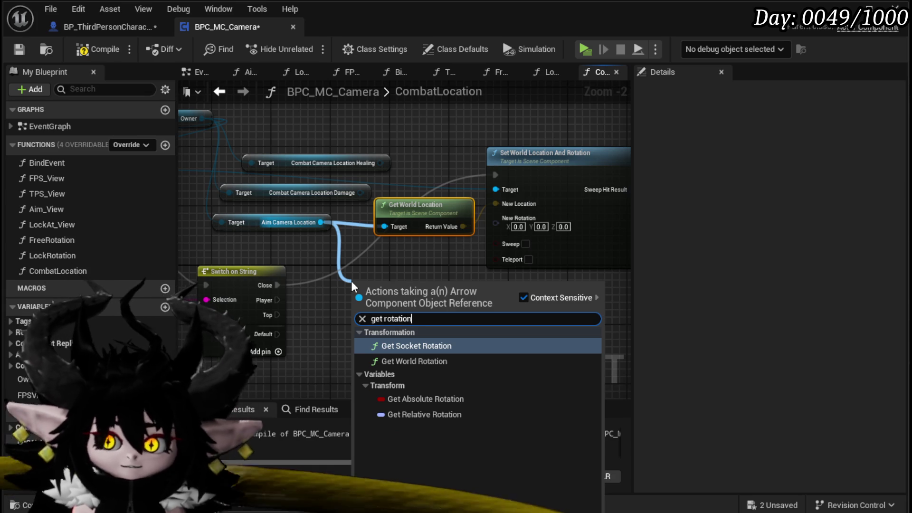
pyautogui.click(422, 360)
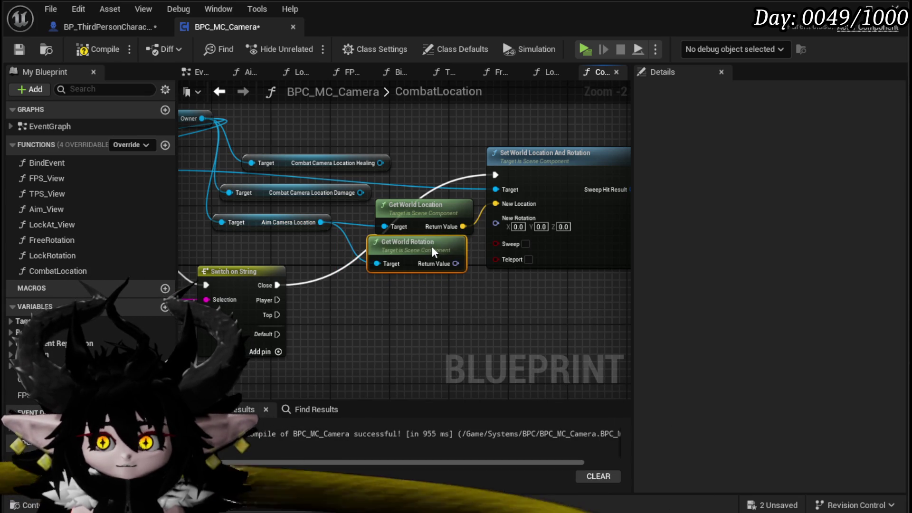
pyautogui.moveTo(455, 263); pyautogui.dragTo(496, 223)
pyautogui.moveTo(577, 166)
pyautogui.mouseDown()
pyautogui.moveTo(591, 136)
pyautogui.moveTo(632, 107)
pyautogui.mouseUp()
pyautogui.moveTo(395, 246); pyautogui.dragTo(427, 220)
pyautogui.moveTo(369, 243)
pyautogui.mouseDown()
pyautogui.moveTo(328, 273)
pyautogui.moveTo(380, 246)
pyautogui.moveTo(361, 249)
pyautogui.moveTo(375, 231)
pyautogui.mouseUp()
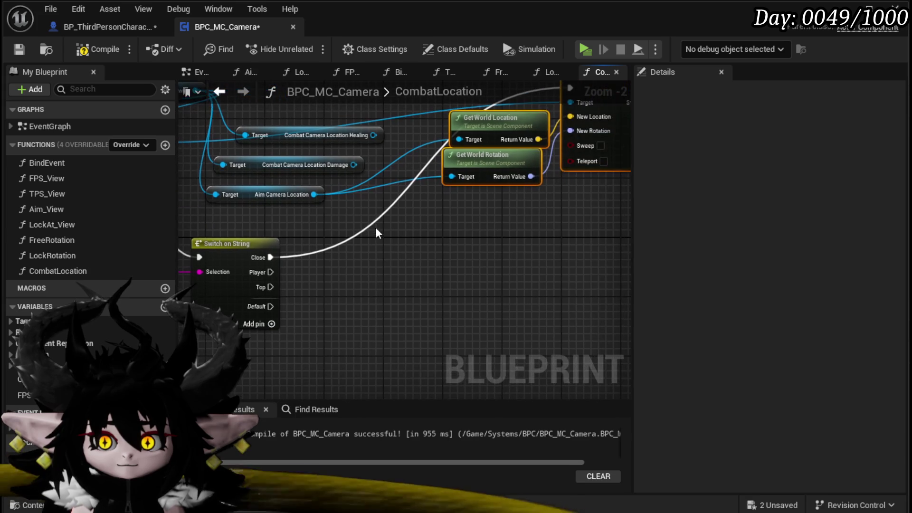
# Remove the extra Case_0 pin from the Switch on String node.
pyautogui.click(269, 323)
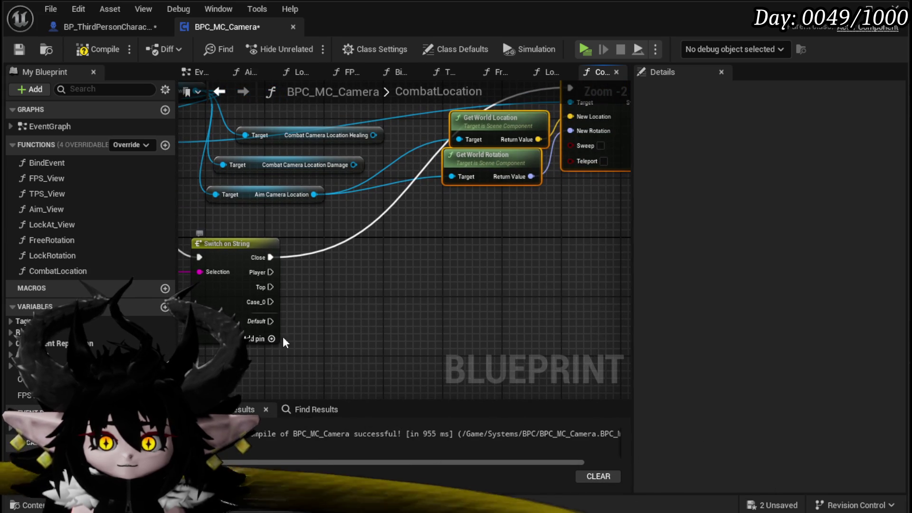
pyautogui.click(232, 304)
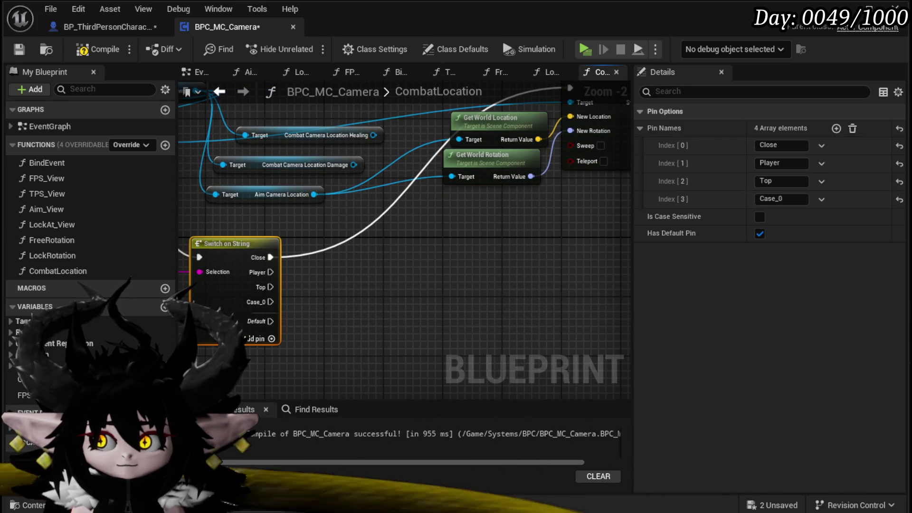
pyautogui.click(837, 232)
pyautogui.moveTo(350, 134); pyautogui.dragTo(414, 138)
# Add a Camera Origin getter from the Owner reference, deleting the wrongly added nodes.
pyautogui.write('get Origi')
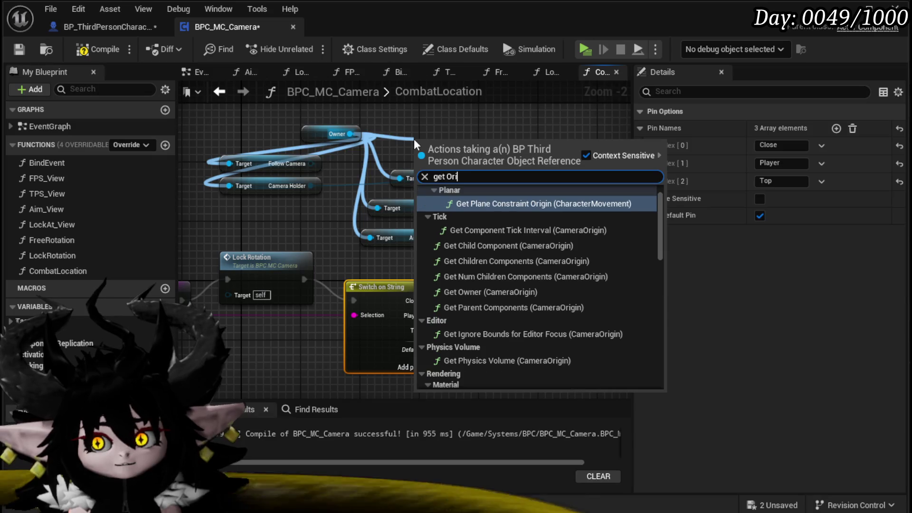
pyautogui.press('Return')
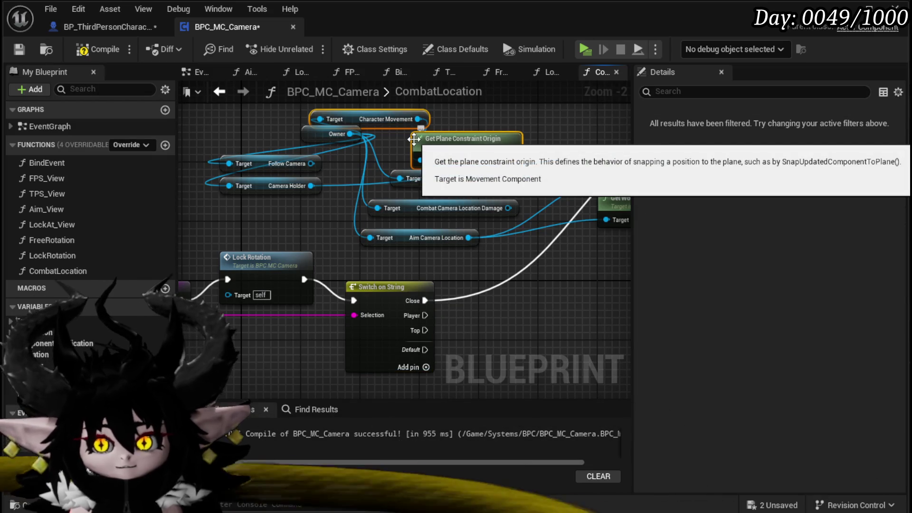
pyautogui.click(397, 122)
pyautogui.press('Delete')
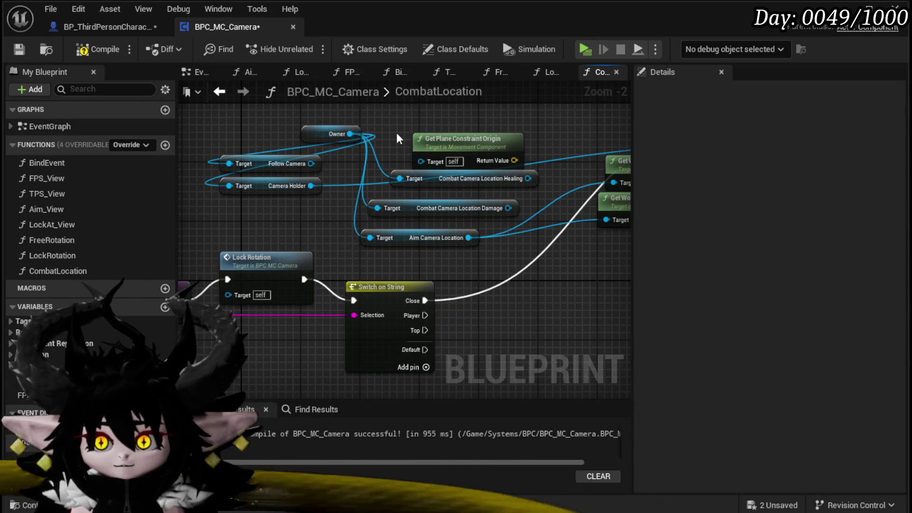
pyautogui.moveTo(343, 135); pyautogui.dragTo(440, 131)
pyautogui.write('get ')
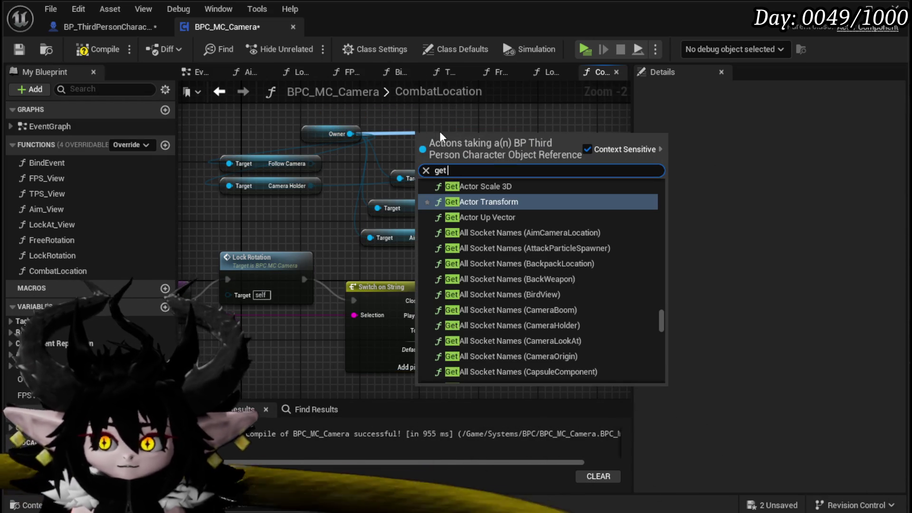
pyautogui.write('Origin')
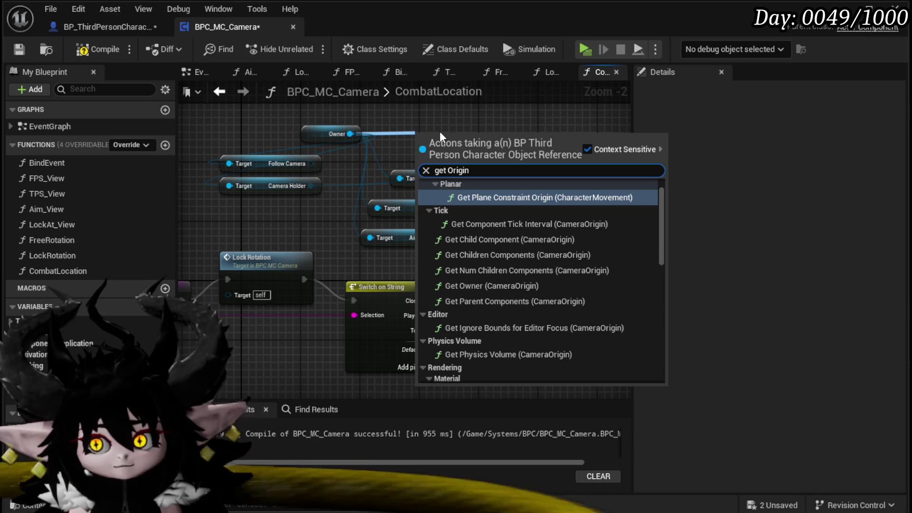
pyautogui.moveTo(660, 195)
pyautogui.mouseDown()
pyautogui.moveTo(664, 225)
pyautogui.moveTo(640, 369)
pyautogui.mouseUp()
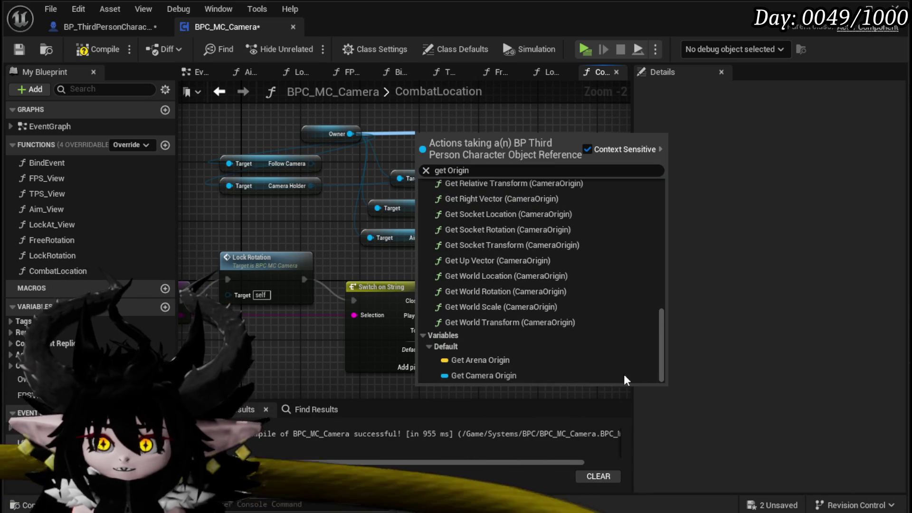
pyautogui.click(478, 376)
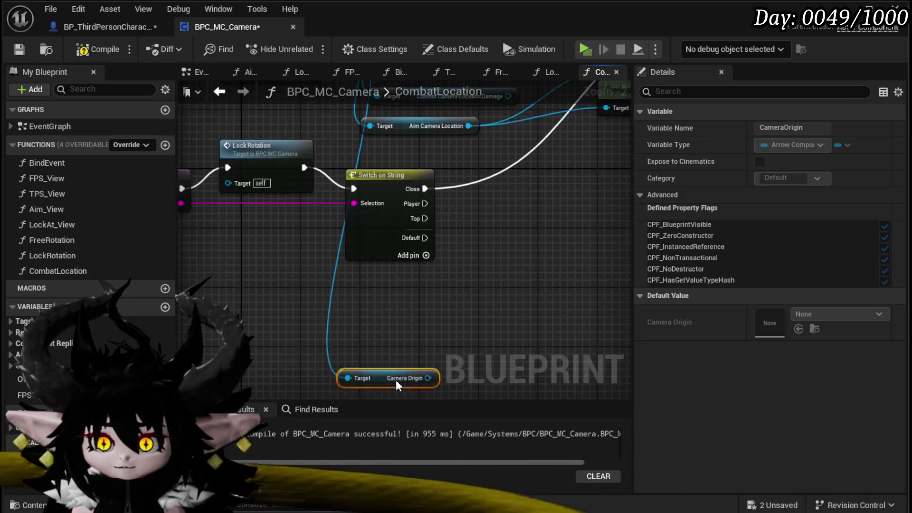
# Paste three copies of the three camera nodes, stacked below the original.
pyautogui.scroll(-2, 335, 340)
pyautogui.click(399, 311)
pyautogui.hotkey('ctrl', 'c')
pyautogui.hotkey('ctrl', 'v')
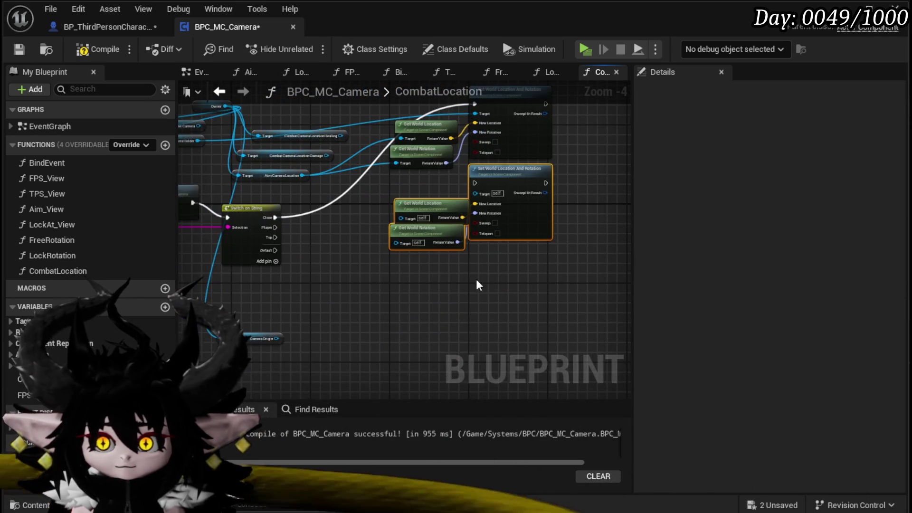
pyautogui.hotkey('ctrl', 'v')
pyautogui.moveTo(568, 255)
pyautogui.mouseDown()
pyautogui.moveTo(540, 261)
pyautogui.moveTo(503, 246)
pyautogui.mouseUp()
pyautogui.hotkey('ctrl', 'v')
pyautogui.moveTo(560, 278); pyautogui.dragTo(537, 267)
# Connect the Player, Top and Default case pins to the second, third and lowest setters.
pyautogui.moveTo(282, 244); pyautogui.dragTo(594, 176)
pyautogui.moveTo(285, 257); pyautogui.dragTo(594, 296)
pyautogui.click(271, 203)
pyautogui.moveTo(270, 187)
pyautogui.mouseDown()
pyautogui.moveTo(558, 341)
pyautogui.moveTo(567, 338)
pyautogui.mouseUp()
# Wire Camera Origin into a Get World Location and Get World Rotation pair.
pyautogui.moveTo(348, 228)
pyautogui.mouseDown()
pyautogui.moveTo(338, 232)
pyautogui.moveTo(532, 298)
pyautogui.moveTo(330, 232)
pyautogui.moveTo(380, 291)
pyautogui.moveTo(543, 335)
pyautogui.mouseUp()
pyautogui.moveTo(252, 242); pyautogui.dragTo(544, 278)
pyautogui.click(314, 226)
pyautogui.scroll(-2, 358, 290)
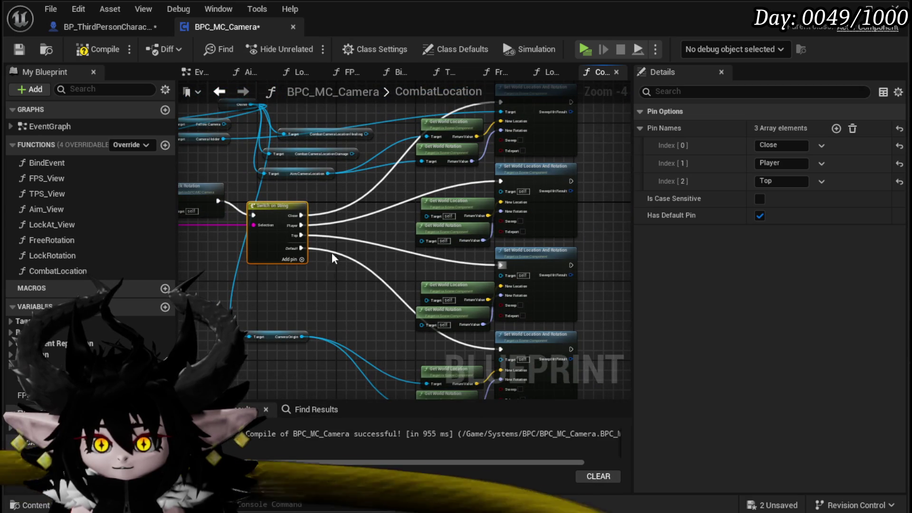
pyautogui.scroll(2, 304, 157)
pyautogui.moveTo(295, 159)
pyautogui.mouseDown()
pyautogui.moveTo(285, 319)
pyautogui.moveTo(267, 350)
pyautogui.mouseUp()
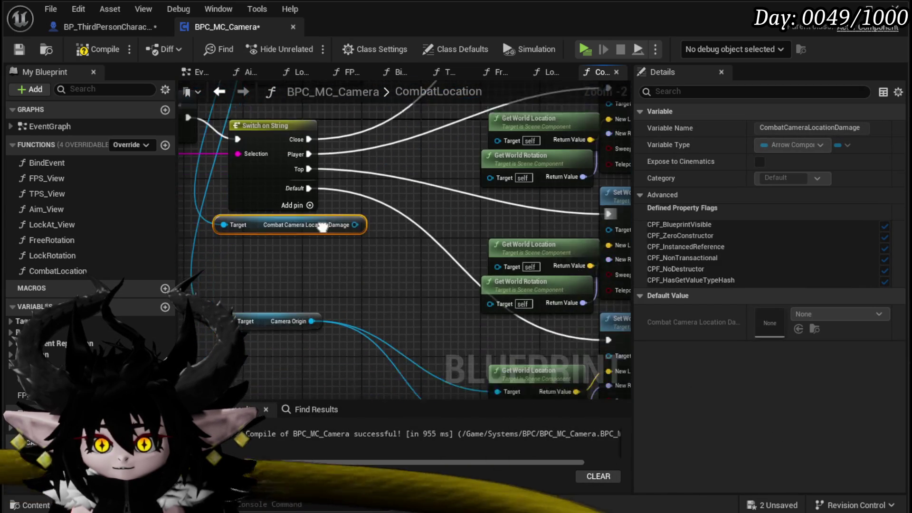
pyautogui.moveTo(280, 212); pyautogui.dragTo(285, 256)
# Wire the Damage and Healing arrows into their Get World Location and Rotation nodes.
pyautogui.moveTo(350, 254); pyautogui.dragTo(398, 261)
pyautogui.moveTo(496, 252); pyautogui.dragTo(493, 252)
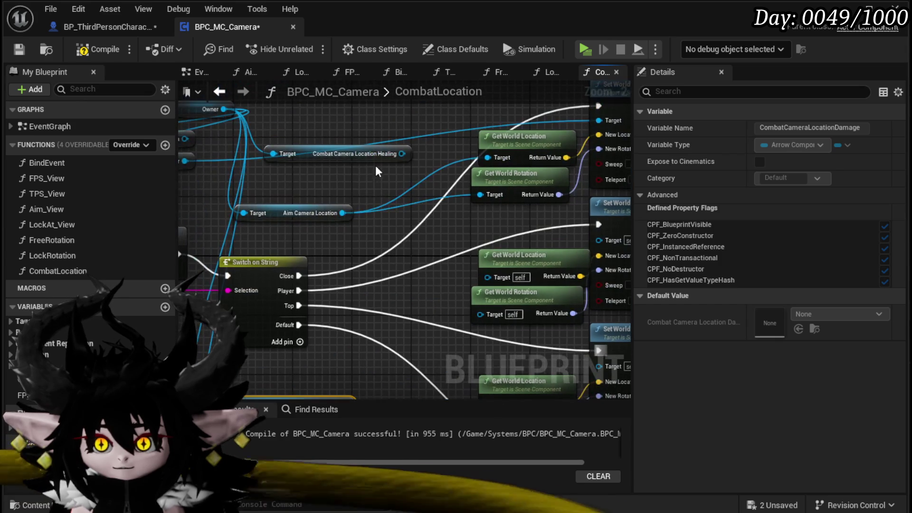
pyautogui.moveTo(402, 153)
pyautogui.mouseDown()
pyautogui.moveTo(482, 284)
pyautogui.moveTo(487, 276)
pyautogui.mouseUp()
pyautogui.moveTo(402, 153)
pyautogui.mouseDown()
pyautogui.moveTo(483, 295)
pyautogui.moveTo(480, 314)
pyautogui.mouseUp()
pyautogui.moveTo(210, 145)
pyautogui.mouseDown()
pyautogui.moveTo(246, 166)
pyautogui.moveTo(293, 161)
pyautogui.moveTo(104, 161)
pyautogui.mouseUp()
pyautogui.moveTo(498, 253)
pyautogui.mouseDown()
pyautogui.moveTo(498, 335)
pyautogui.moveTo(464, 438)
pyautogui.moveTo(496, 113)
pyautogui.moveTo(509, 300)
pyautogui.moveTo(500, 255)
pyautogui.mouseUp()
pyautogui.scroll(-3, 475, 252)
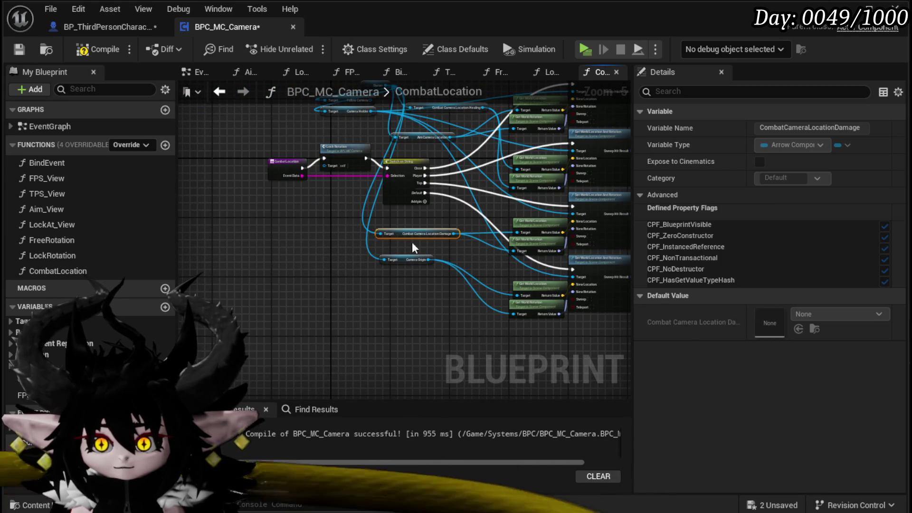
# Compile and save the BPC_MC_Camera blueprint.
pyautogui.click(84, 49)
pyautogui.click(19, 49)
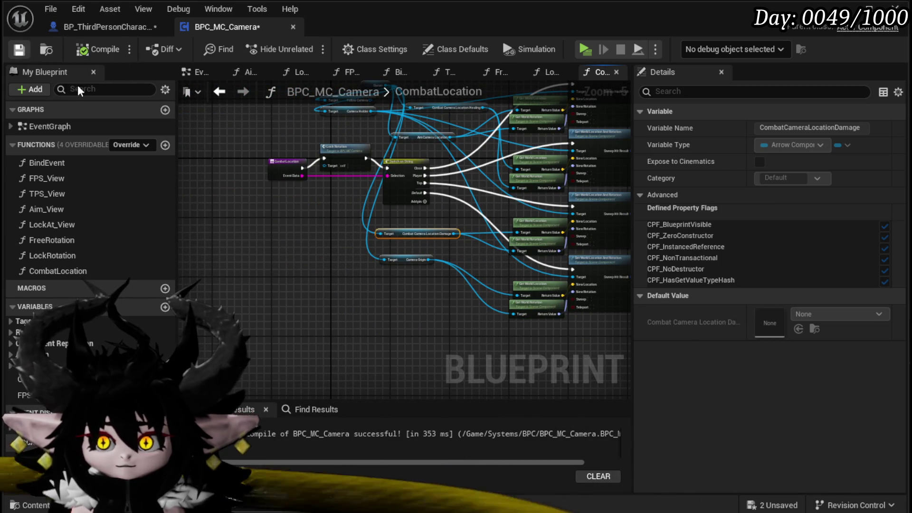
pyautogui.scroll(3, 275, 175)
pyautogui.moveTo(347, 268)
pyautogui.mouseDown()
pyautogui.moveTo(232, 257)
pyautogui.moveTo(297, 268)
pyautogui.mouseUp()
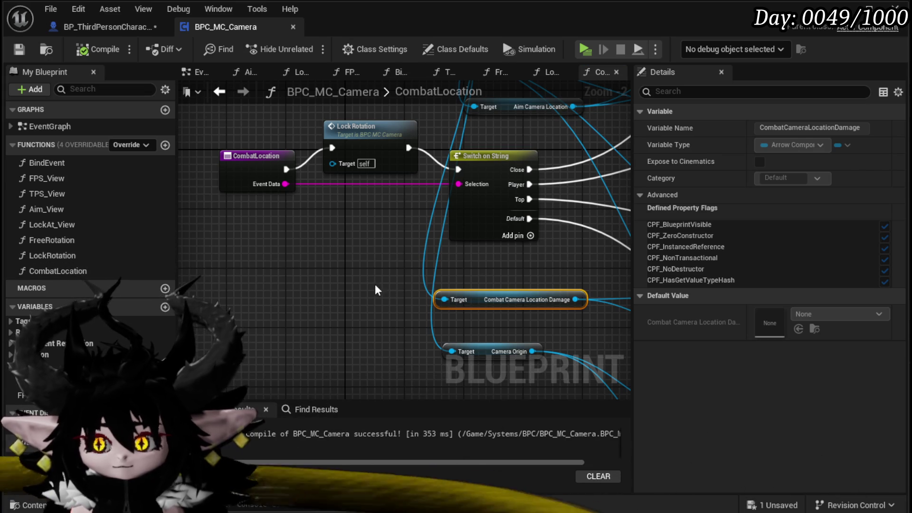
pyautogui.moveTo(385, 295); pyautogui.dragTo(349, 277)
# Save all remaining unsaved content and launch a playtest of the level.
pyautogui.click(751, 506)
pyautogui.click(689, 466)
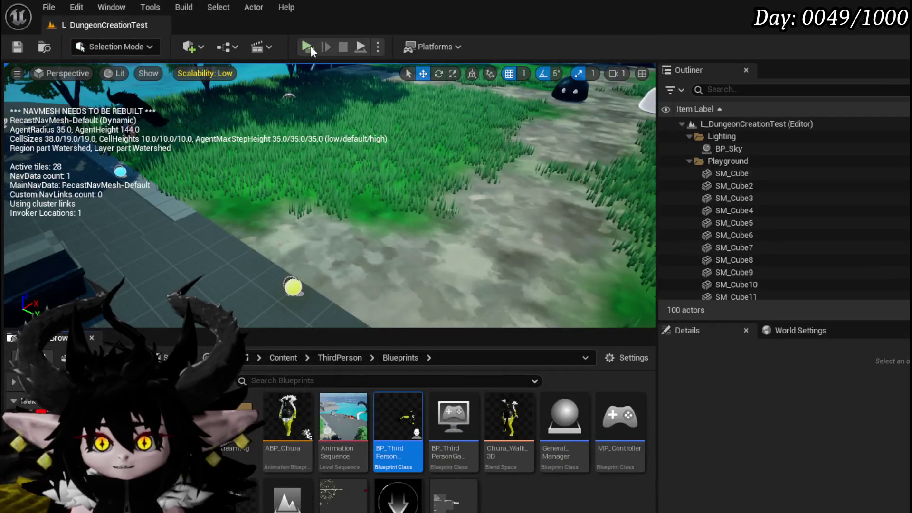
pyautogui.click(307, 46)
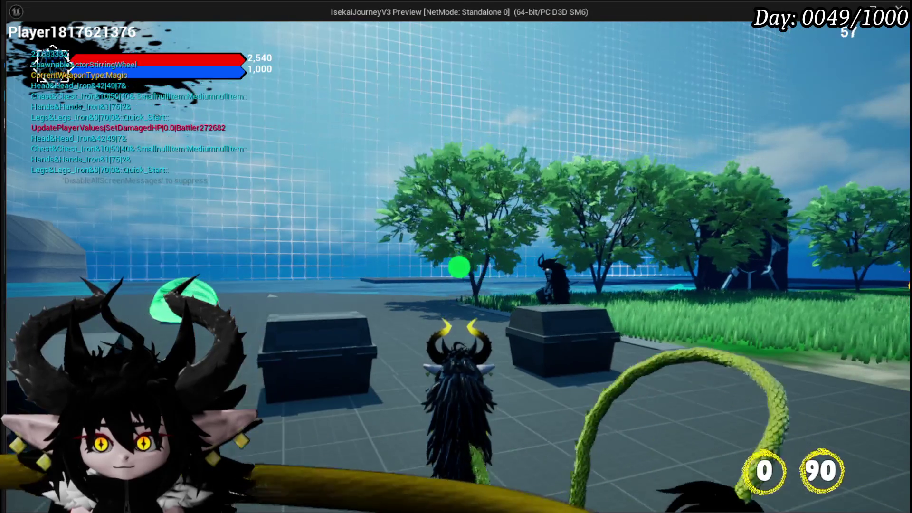
# Stop the playtest, save the level, and restart the playtest.
pyautogui.press('Escape')
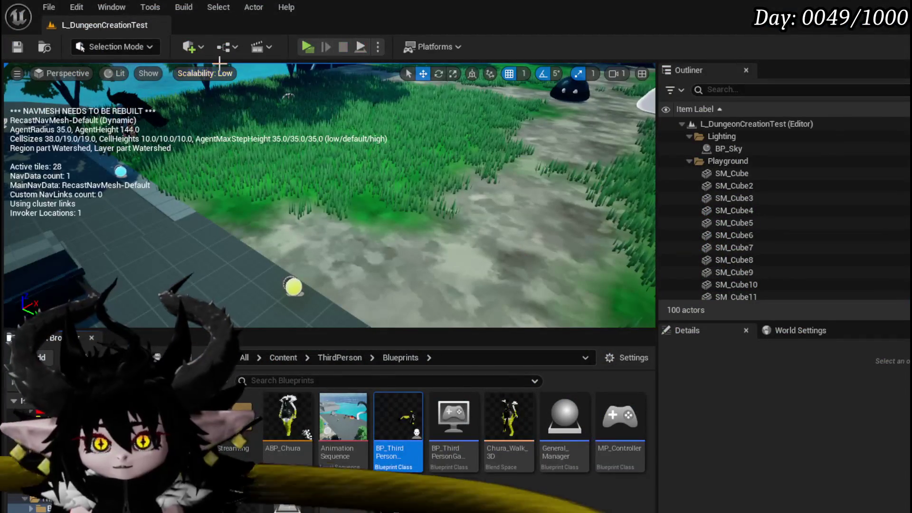
pyautogui.hotkey('ctrl', 's')
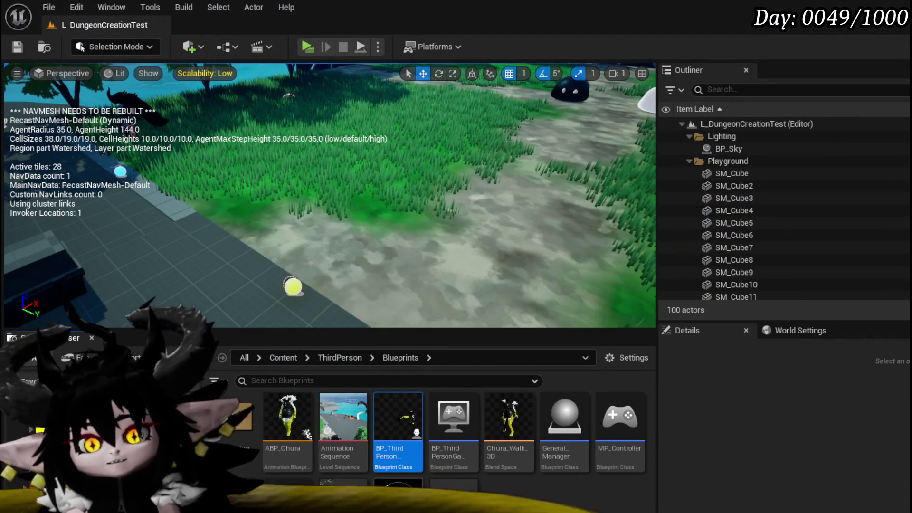
pyautogui.hotkey('alt', 'Tab')
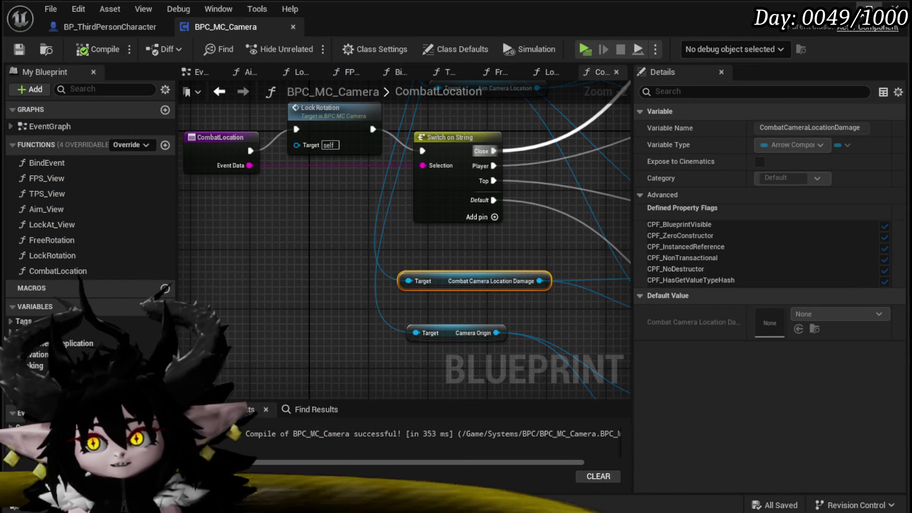
pyautogui.hotkey('alt', 'Tab')
pyautogui.click(302, 47)
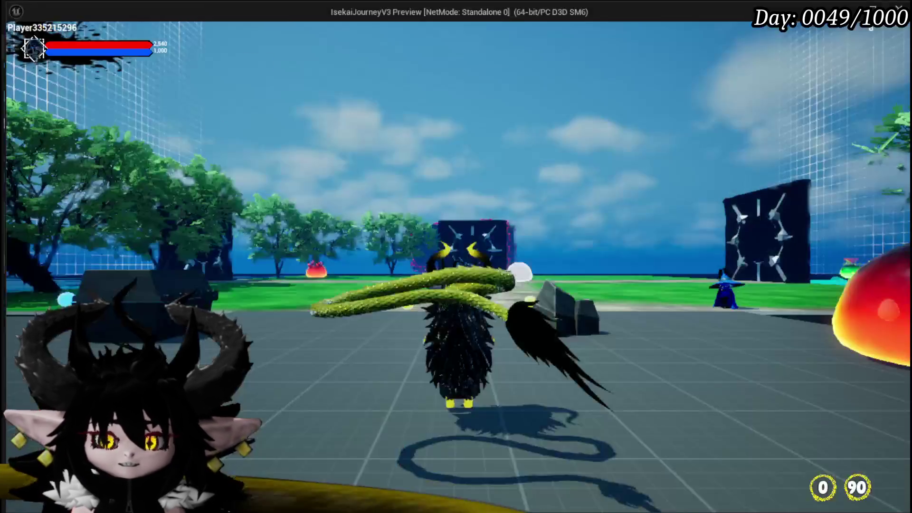
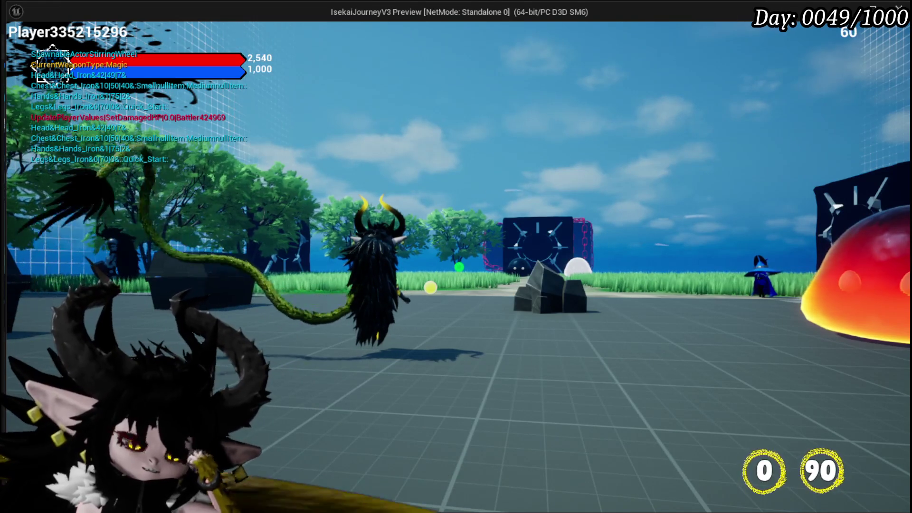
# Stop the play test, save the level, and collapse CombatLocation's upper Get/Set World nodes into a function.
pyautogui.press('Escape')
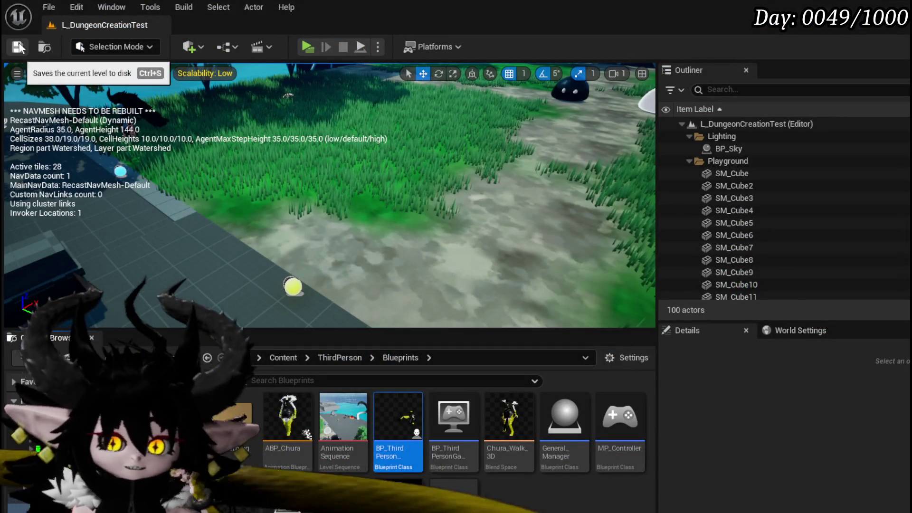
pyautogui.click(19, 47)
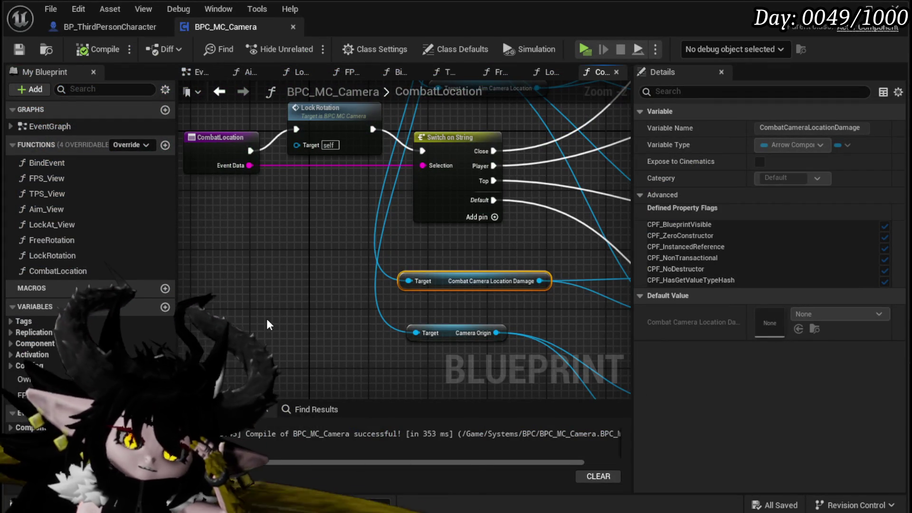
pyautogui.moveTo(303, 243)
pyautogui.mouseDown()
pyautogui.moveTo(310, 317)
pyautogui.moveTo(213, 284)
pyautogui.moveTo(184, 306)
pyautogui.moveTo(321, 312)
pyautogui.moveTo(181, 246)
pyautogui.mouseUp()
pyautogui.scroll(-1, 309, 287)
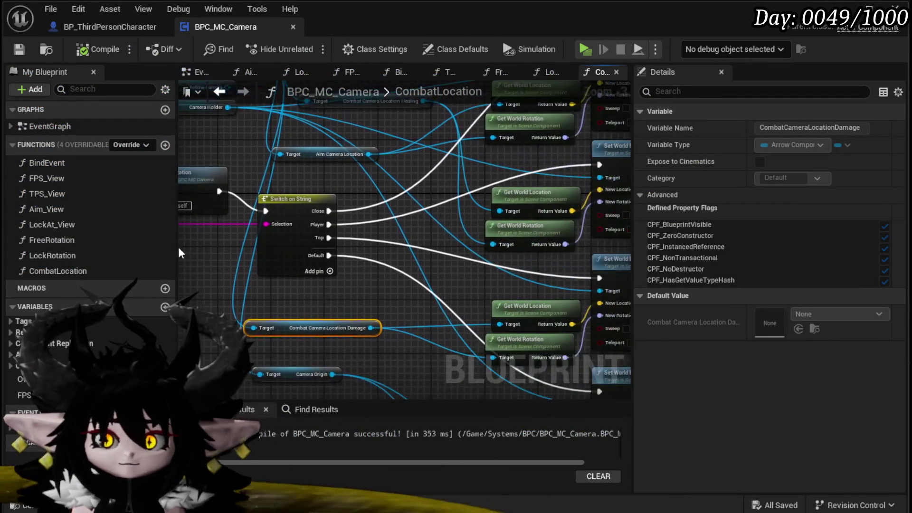
pyautogui.moveTo(406, 281)
pyautogui.mouseDown()
pyautogui.moveTo(304, 276)
pyautogui.moveTo(266, 285)
pyautogui.moveTo(429, 184)
pyautogui.mouseUp()
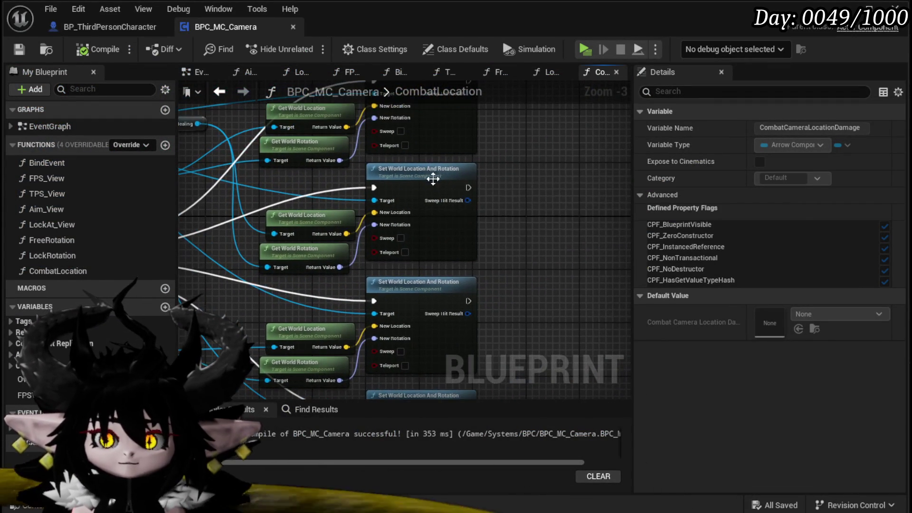
pyautogui.moveTo(275, 242)
pyautogui.mouseDown()
pyautogui.moveTo(252, 212)
pyautogui.moveTo(528, 223)
pyautogui.mouseUp()
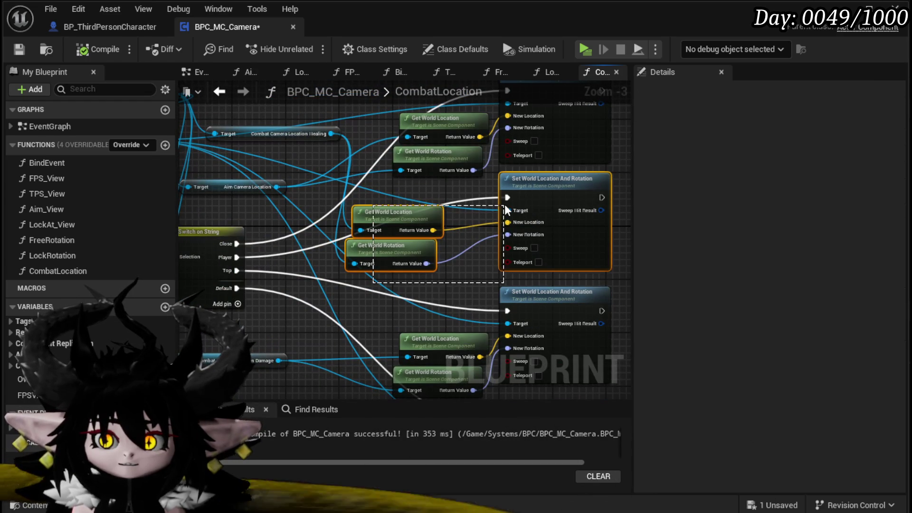
pyautogui.click(387, 197)
pyautogui.moveTo(333, 122); pyautogui.dragTo(472, 230)
pyautogui.rightClick(475, 151)
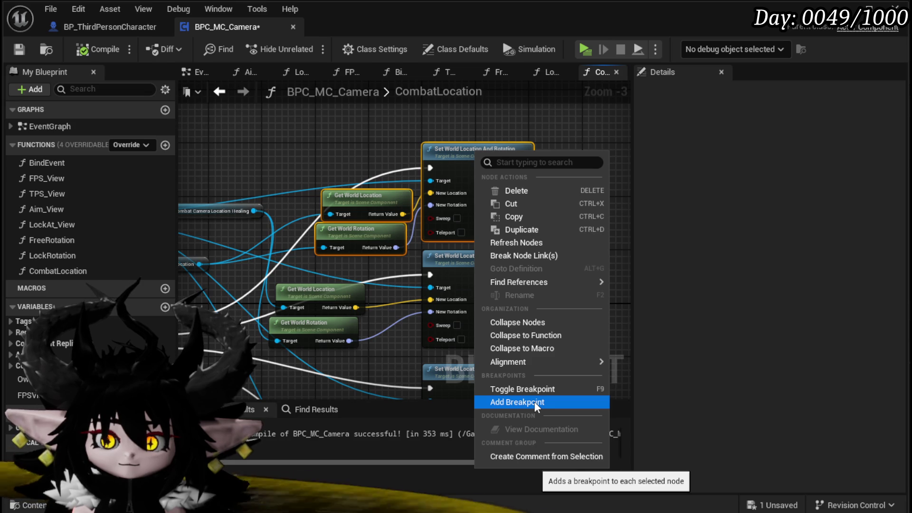
pyautogui.click(534, 335)
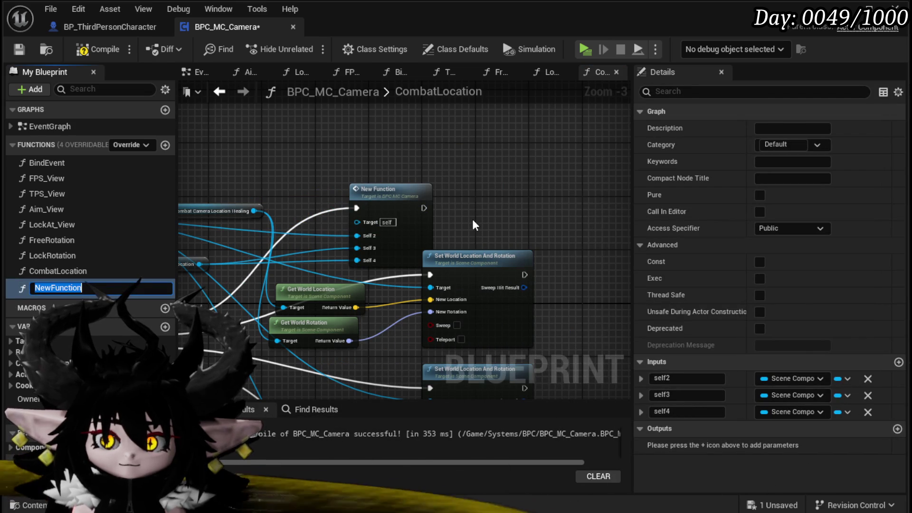
# Name the new collapsed function CameraTargetLocation.
pyautogui.write('T')
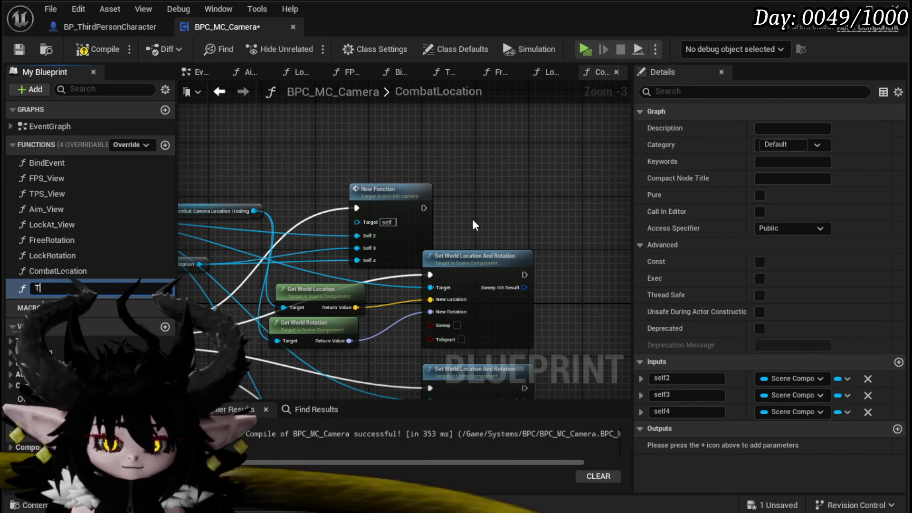
pyautogui.press('BackSpace')
pyautogui.write('Ca')
pyautogui.write('meraTarge')
pyautogui.write('tLocation')
pyautogui.press('Return')
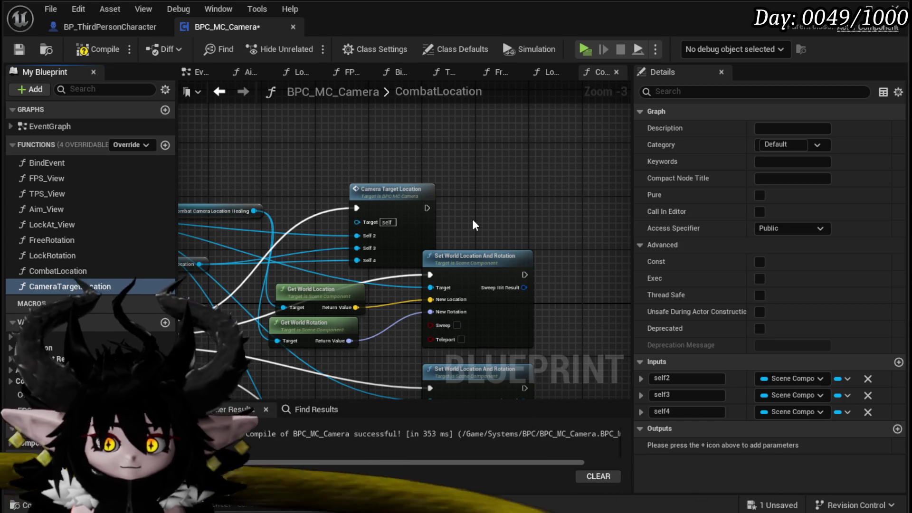
# Open the function's graph and rename it CameraOffSetLocation, replacing 'Target' with 'OffSet'.
pyautogui.doubleClick(77, 282)
pyautogui.rightClick(70, 284)
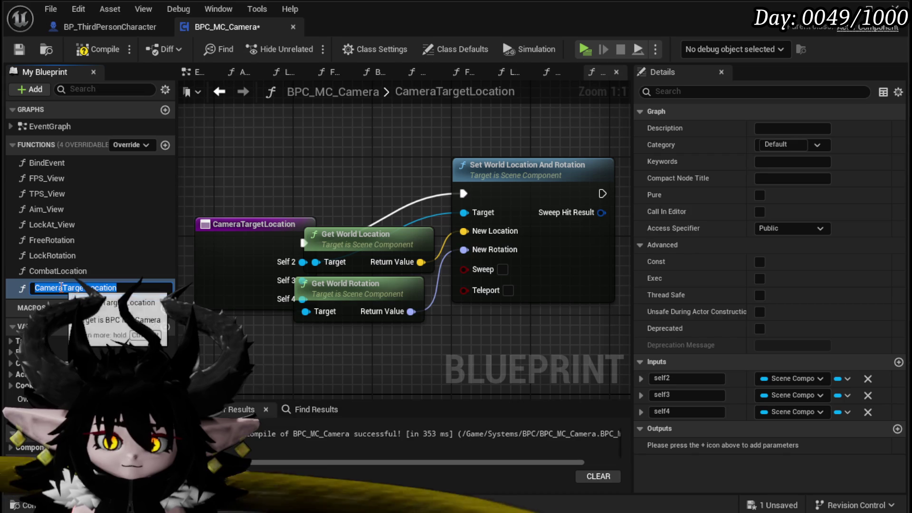
pyautogui.moveTo(78, 289); pyautogui.dragTo(87, 289)
pyautogui.write('O')
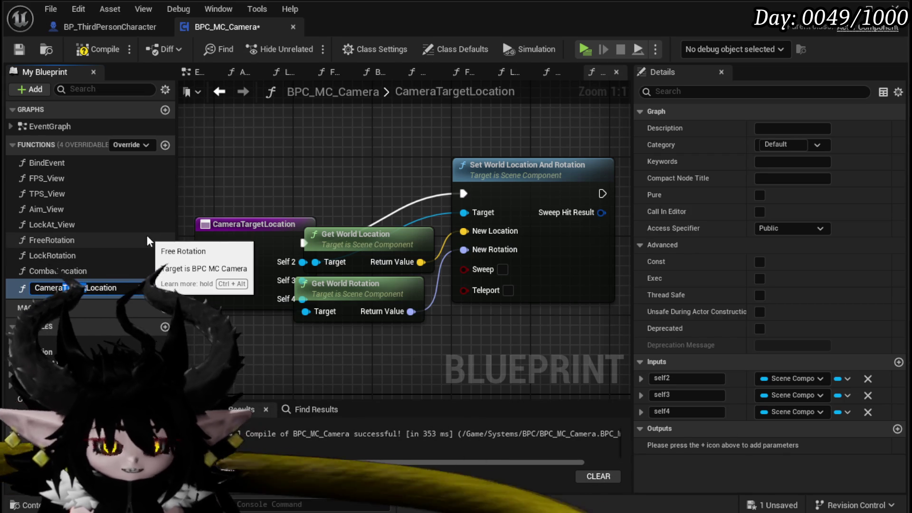
pyautogui.write('ffS')
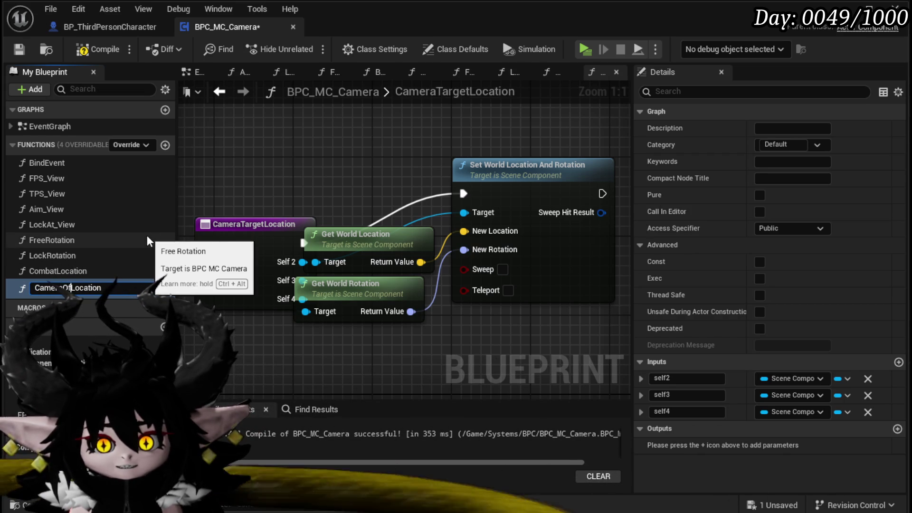
pyautogui.write('et')
pyautogui.press('Return')
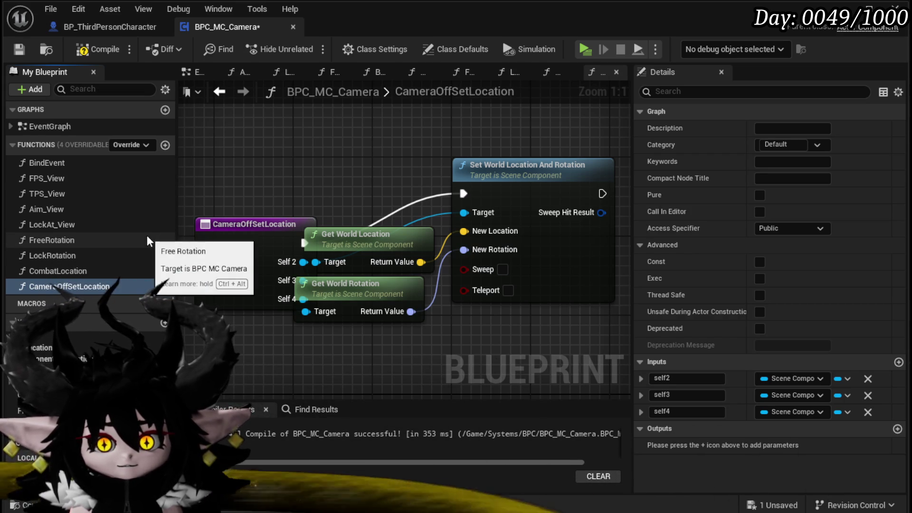
pyautogui.moveTo(402, 219); pyautogui.dragTo(236, 180)
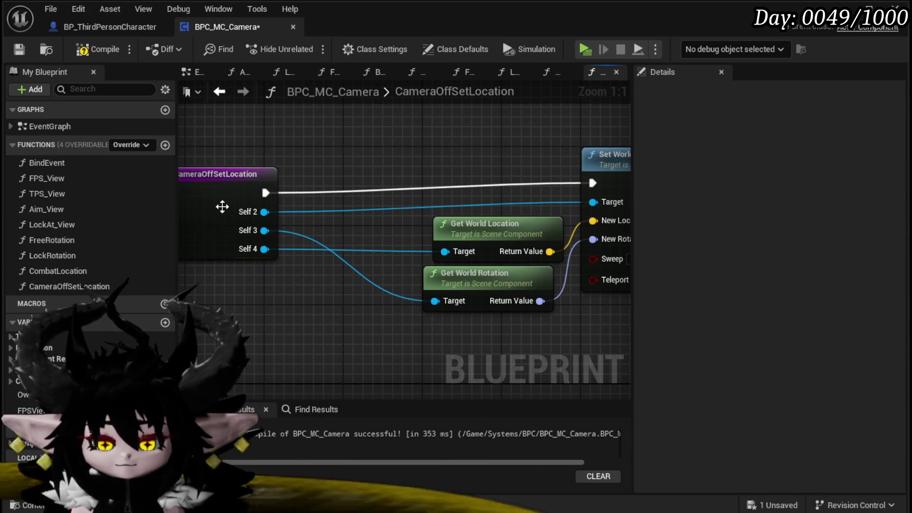
# Get the Owner's Camera Holder and connect it to the Set node's Target.
pyautogui.moveTo(334, 155); pyautogui.dragTo(400, 155)
pyautogui.moveTo(22, 394)
pyautogui.mouseDown()
pyautogui.moveTo(264, 153)
pyautogui.moveTo(249, 143)
pyautogui.moveTo(285, 155)
pyautogui.mouseUp()
pyautogui.click(252, 143)
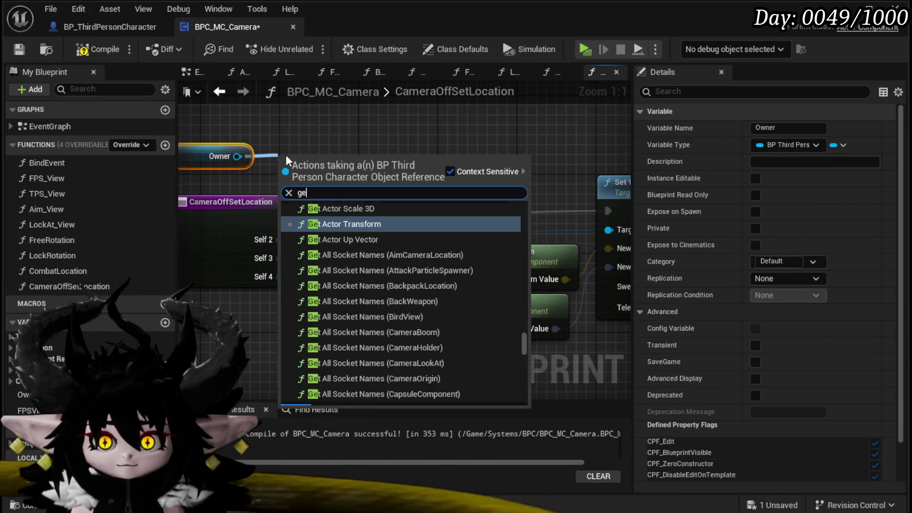
pyautogui.write('get Follow')
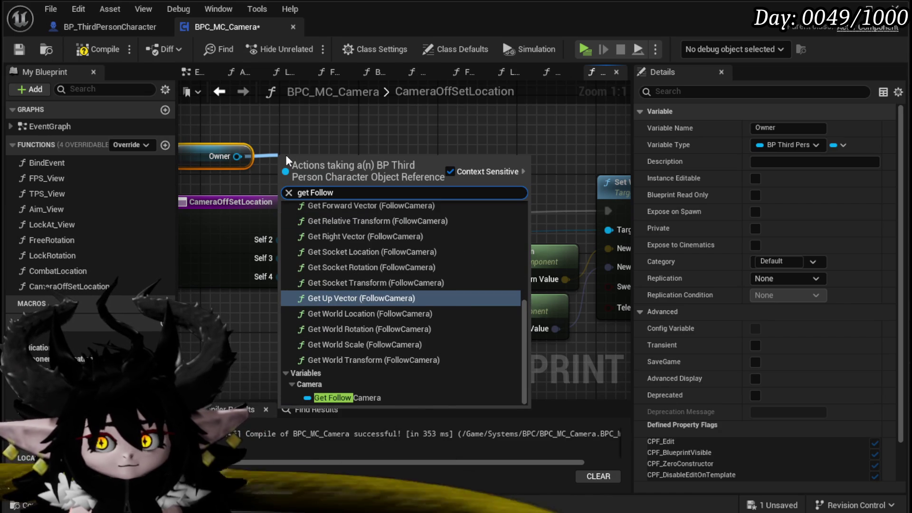
pyautogui.write(' cam')
pyautogui.press('BackSpace')
pyautogui.press('BackSpace')
pyautogui.press('BackSpace')
pyautogui.press('BackSpace')
pyautogui.press('BackSpace')
pyautogui.press('BackSpace')
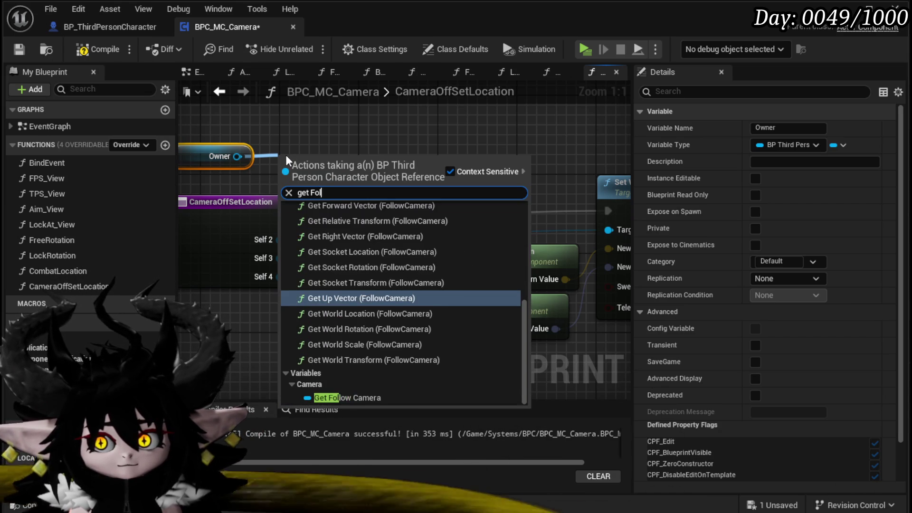
pyautogui.write('camera hol')
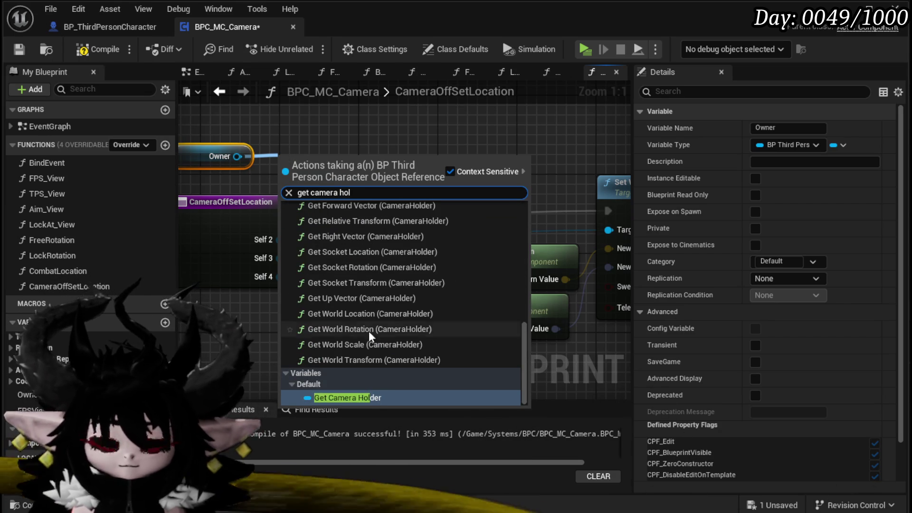
pyautogui.click(353, 397)
pyautogui.moveTo(394, 166); pyautogui.dragTo(609, 230)
# Remove the self2 and self4 inputs, rename self3 to TargetComponent, and compile.
pyautogui.rightClick(280, 239)
pyautogui.click(289, 266)
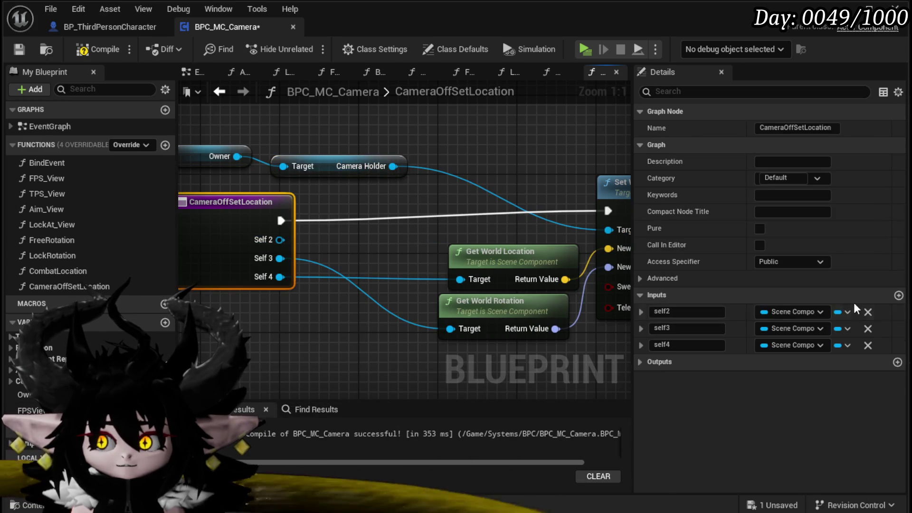
pyautogui.click(868, 312)
pyautogui.moveTo(275, 258); pyautogui.dragTo(277, 241)
pyautogui.click(868, 329)
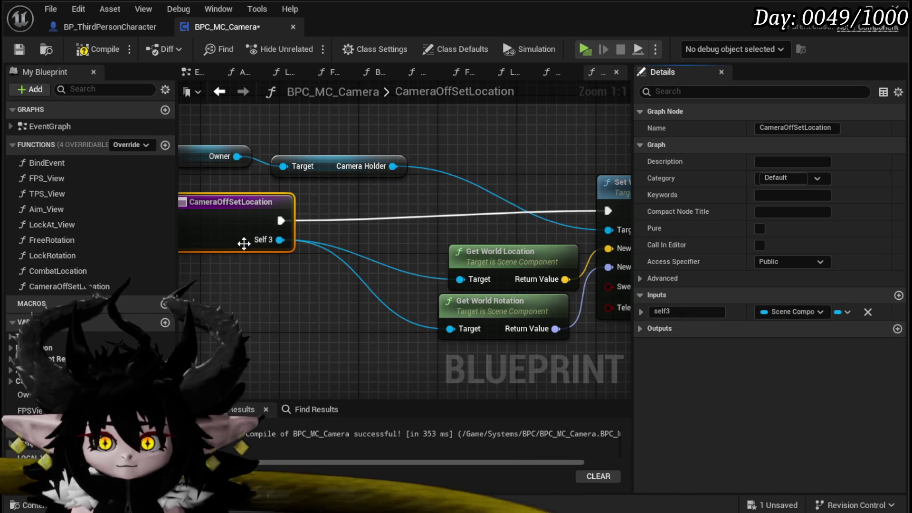
pyautogui.click(694, 312)
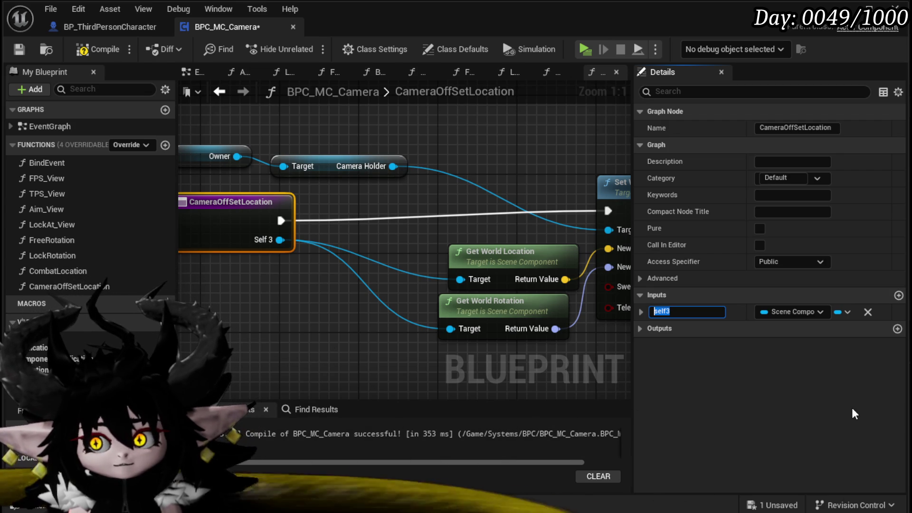
pyautogui.write('TargetComponent')
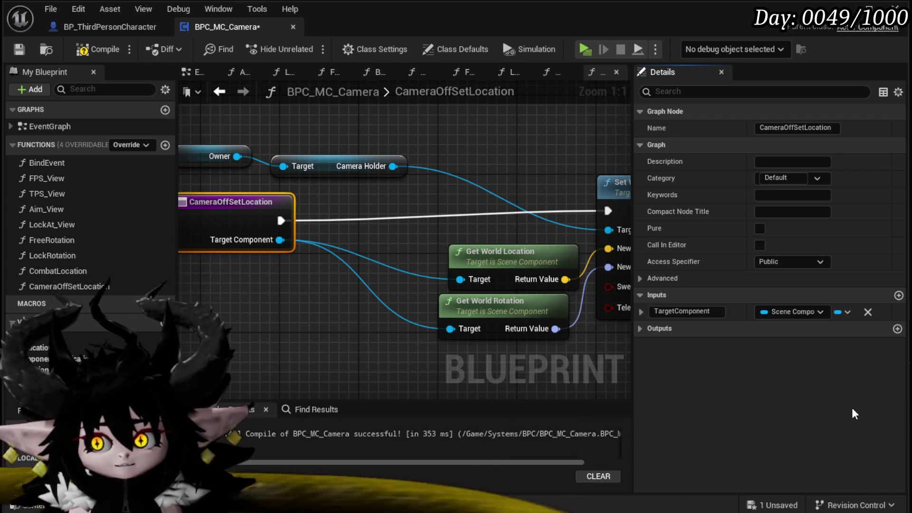
pyautogui.click(110, 49)
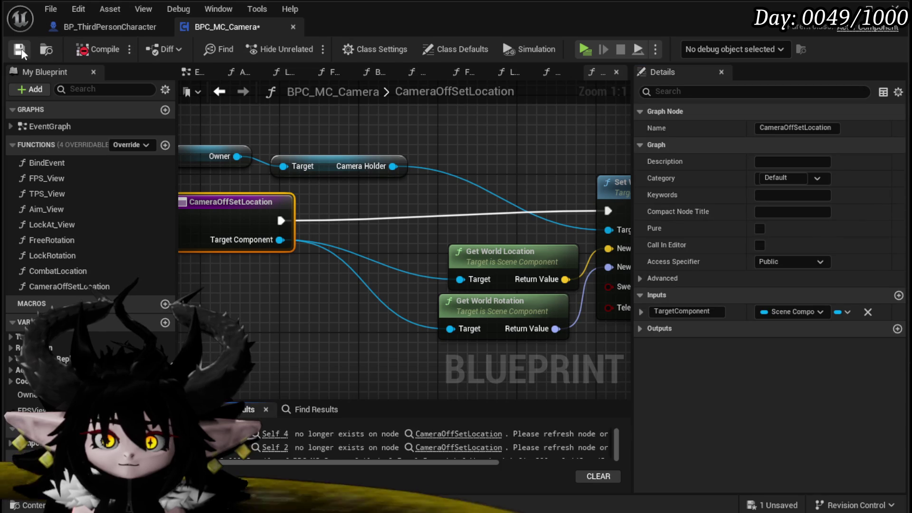
# Fix the erroring call by removing orphaned pins and feeding Aim Camera Location into Target Component.
pyautogui.click(446, 433)
pyautogui.scroll(1, 349, 271)
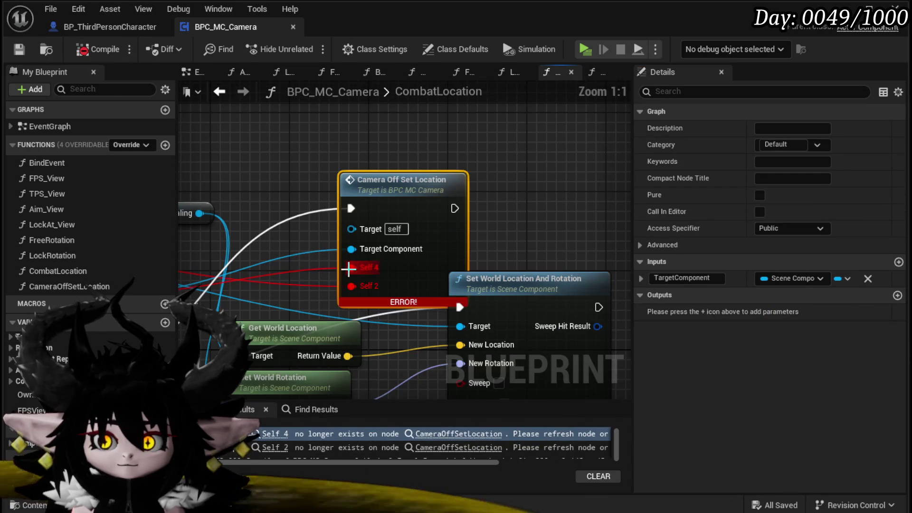
pyautogui.scroll(2, 459, 264)
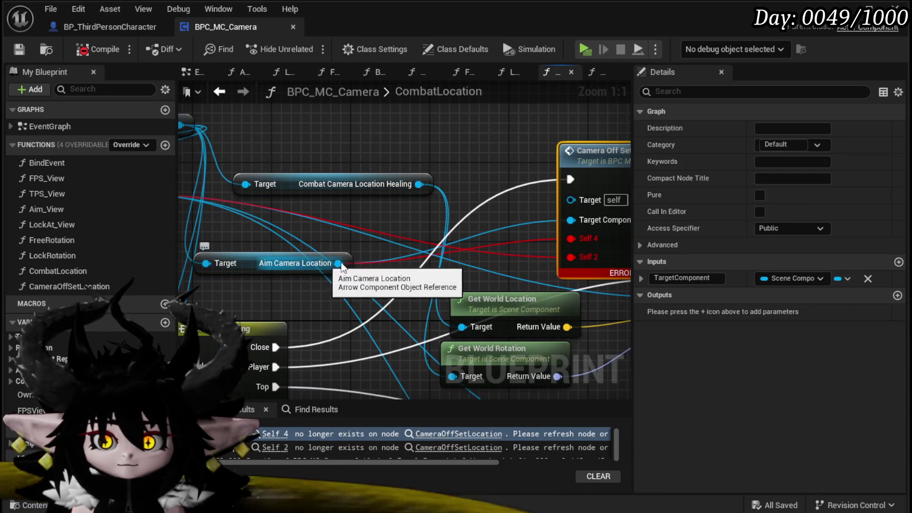
pyautogui.keyDown('alt'); pyautogui.click(571, 220); pyautogui.keyUp('alt')
pyautogui.keyDown('alt'); pyautogui.click(570, 239); pyautogui.keyUp('alt')
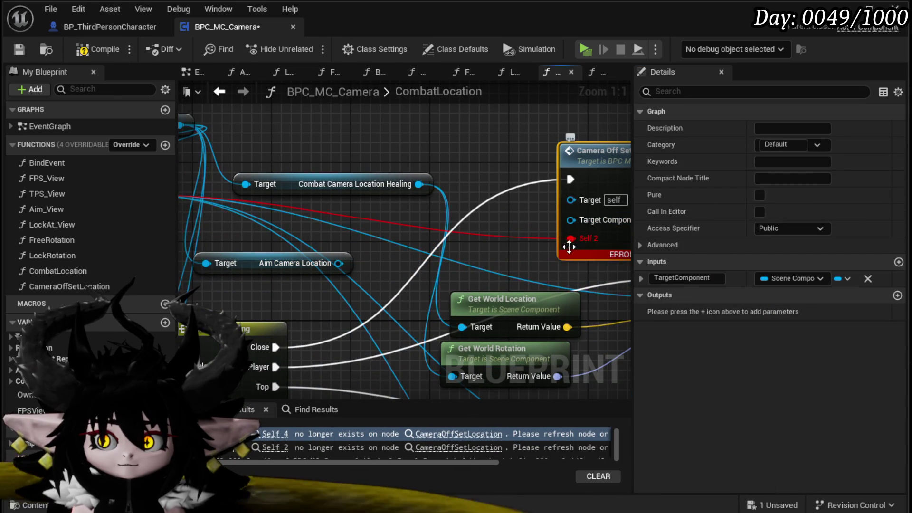
pyautogui.keyDown('alt'); pyautogui.click(570, 239); pyautogui.keyUp('alt')
pyautogui.moveTo(338, 263)
pyautogui.mouseDown()
pyautogui.moveTo(564, 206)
pyautogui.moveTo(570, 220)
pyautogui.mouseUp()
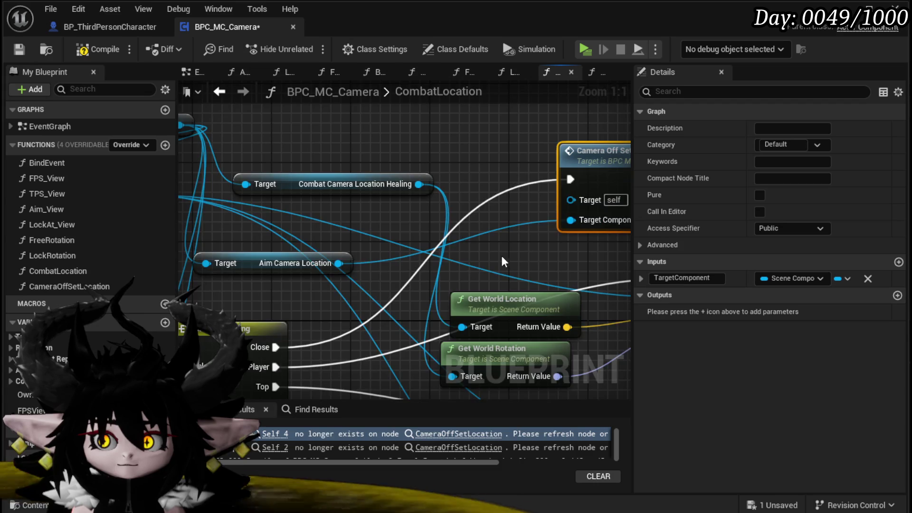
pyautogui.scroll(-4, 527, 249)
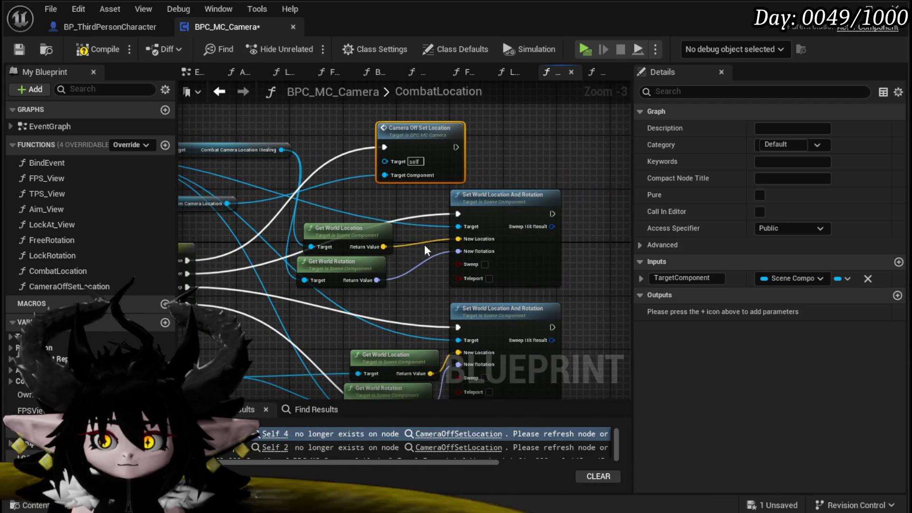
# Add a Camera Off Set Location call for Combat Camera Location Healing, deleting its old Set World Location node.
pyautogui.hotkey('ctrl', 'v')
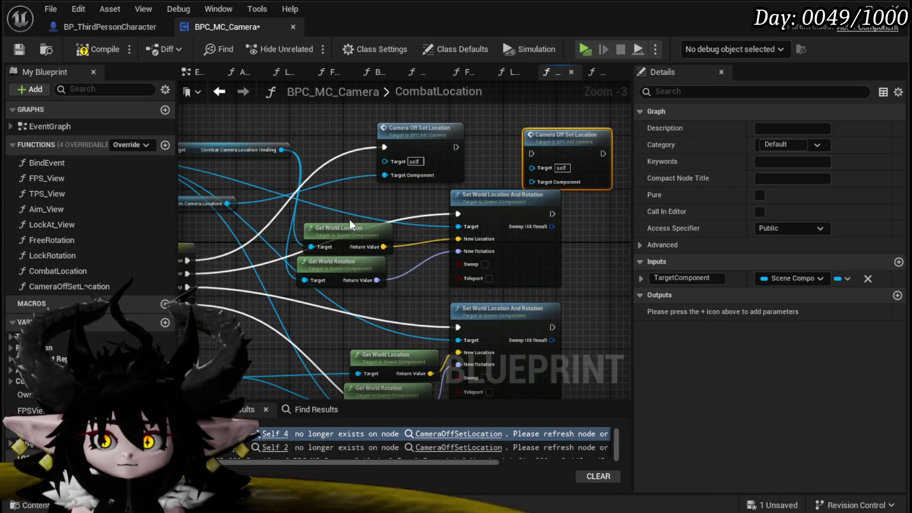
pyautogui.moveTo(533, 167); pyautogui.dragTo(553, 162)
pyautogui.moveTo(463, 213); pyautogui.dragTo(494, 186)
pyautogui.click(488, 208)
pyautogui.moveTo(535, 153)
pyautogui.mouseDown()
pyautogui.moveTo(463, 236)
pyautogui.moveTo(390, 249)
pyautogui.mouseUp()
pyautogui.press('Delete')
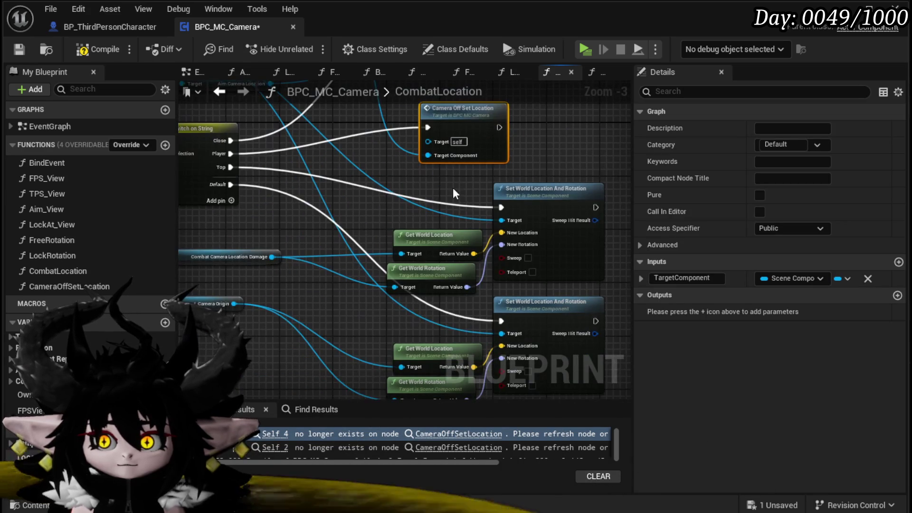
# Add a call fed by Combat Camera Location Damage on the Top case, deleting the obsolete world-transform nodes.
pyautogui.hotkey('ctrl', 'c')
pyautogui.hotkey('ctrl', 'v')
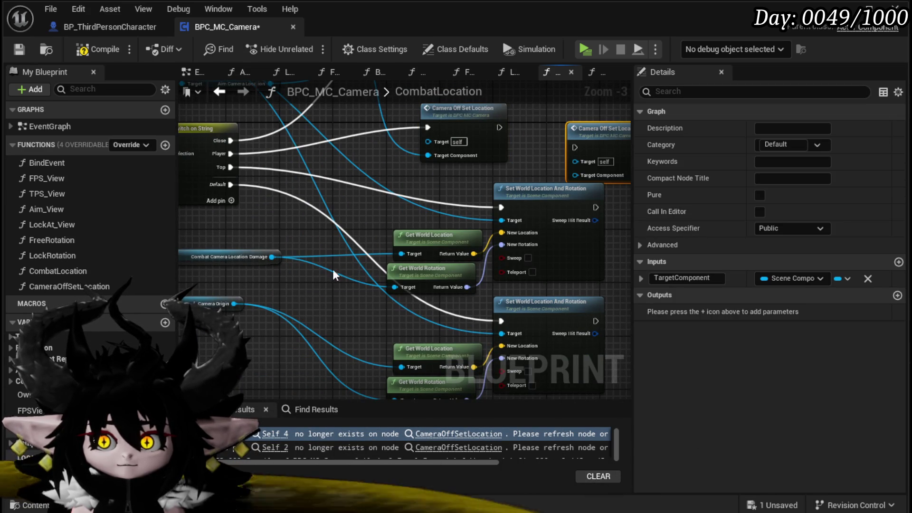
pyautogui.moveTo(272, 256)
pyautogui.mouseDown()
pyautogui.moveTo(583, 160)
pyautogui.moveTo(575, 175)
pyautogui.mouseUp()
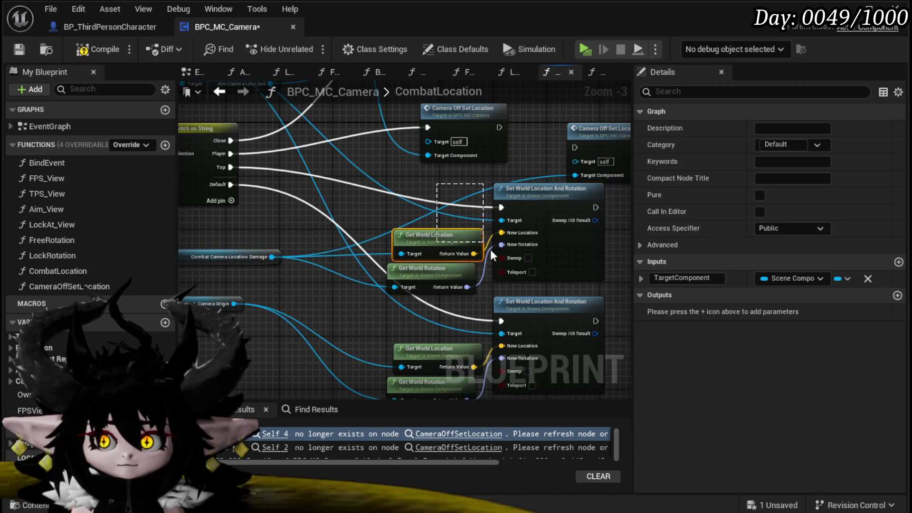
pyautogui.moveTo(477, 235); pyautogui.dragTo(517, 249)
pyautogui.press('Delete')
pyautogui.moveTo(231, 167)
pyautogui.mouseDown()
pyautogui.moveTo(571, 152)
pyautogui.moveTo(441, 202)
pyautogui.mouseUp()
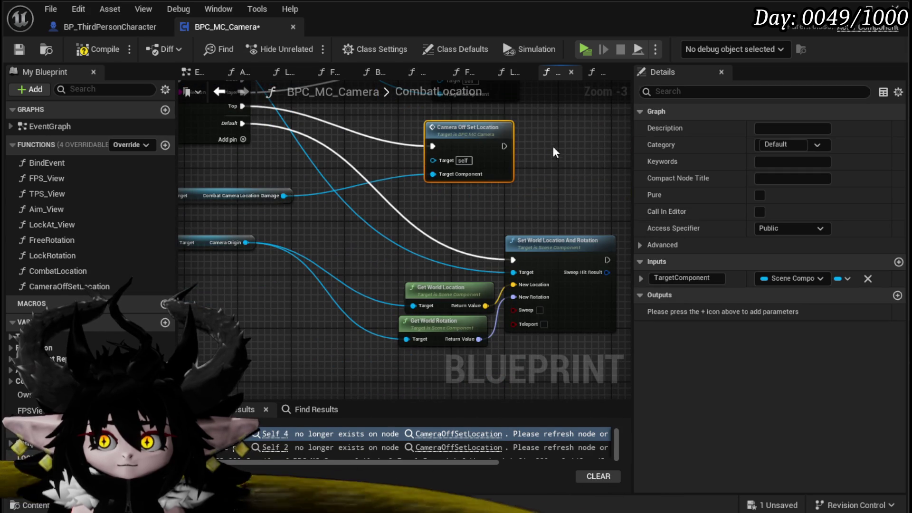
# Add a call for the Default case, delete the remaining Set World Location nodes, tidy getters, and compile.
pyautogui.hotkey('ctrl', 'v')
pyautogui.moveTo(482, 319); pyautogui.dragTo(549, 228)
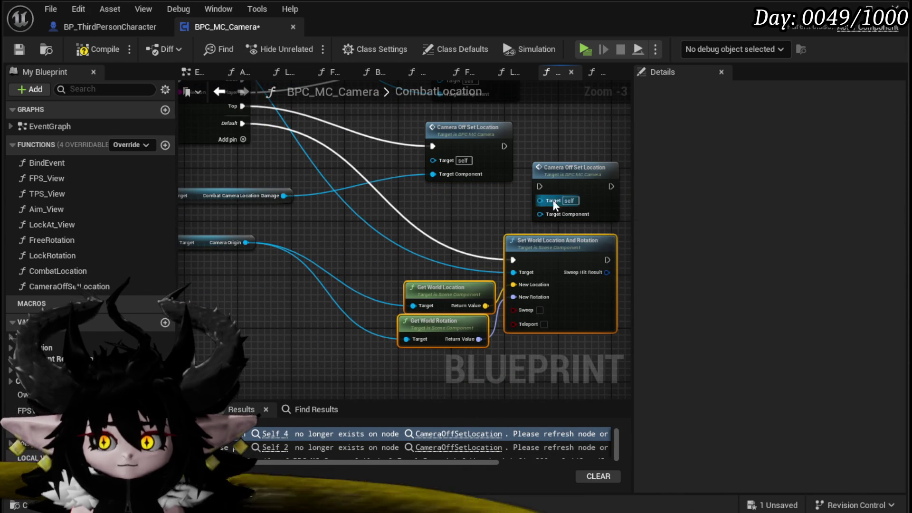
pyautogui.press('Delete')
pyautogui.moveTo(540, 198)
pyautogui.mouseDown()
pyautogui.moveTo(432, 236)
pyautogui.moveTo(433, 258)
pyautogui.mouseUp()
pyautogui.moveTo(290, 183)
pyautogui.mouseDown()
pyautogui.moveTo(458, 298)
pyautogui.moveTo(477, 284)
pyautogui.mouseUp()
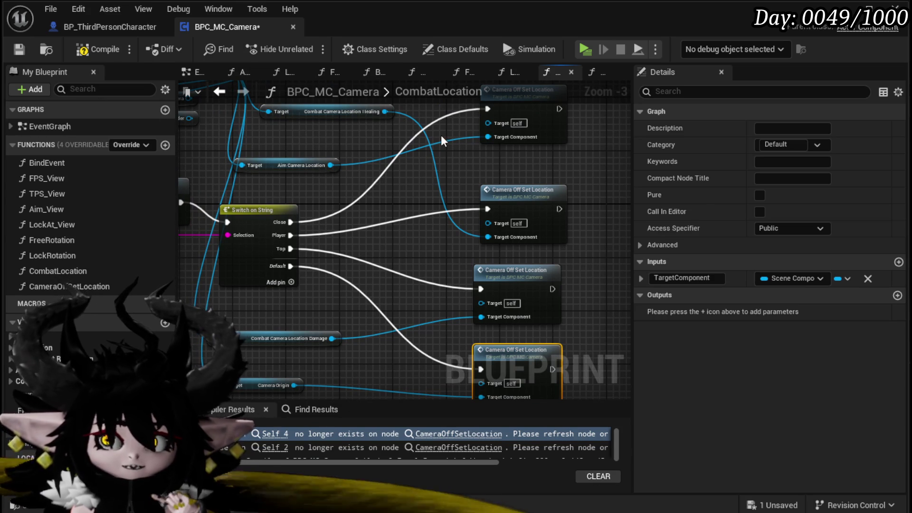
pyautogui.moveTo(338, 112)
pyautogui.mouseDown()
pyautogui.moveTo(370, 237)
pyautogui.moveTo(393, 246)
pyautogui.mouseUp()
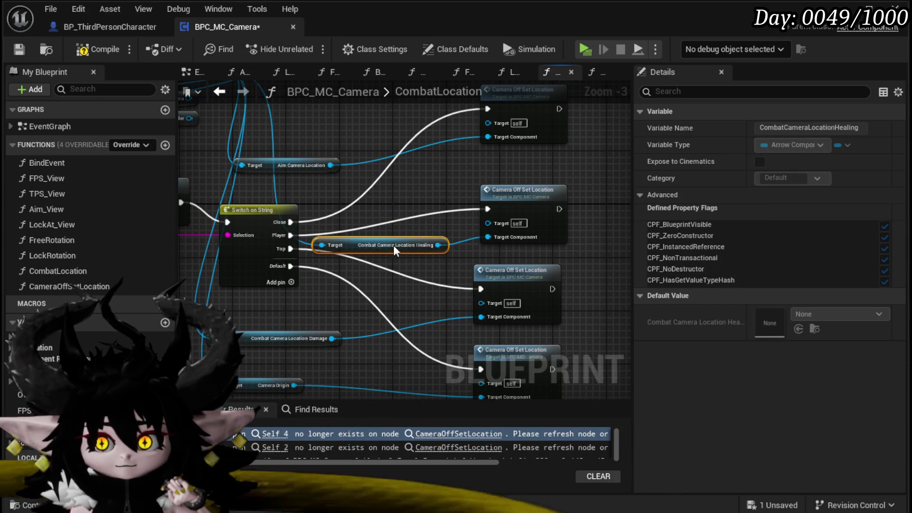
pyautogui.moveTo(291, 167); pyautogui.dragTo(366, 146)
pyautogui.click(428, 178)
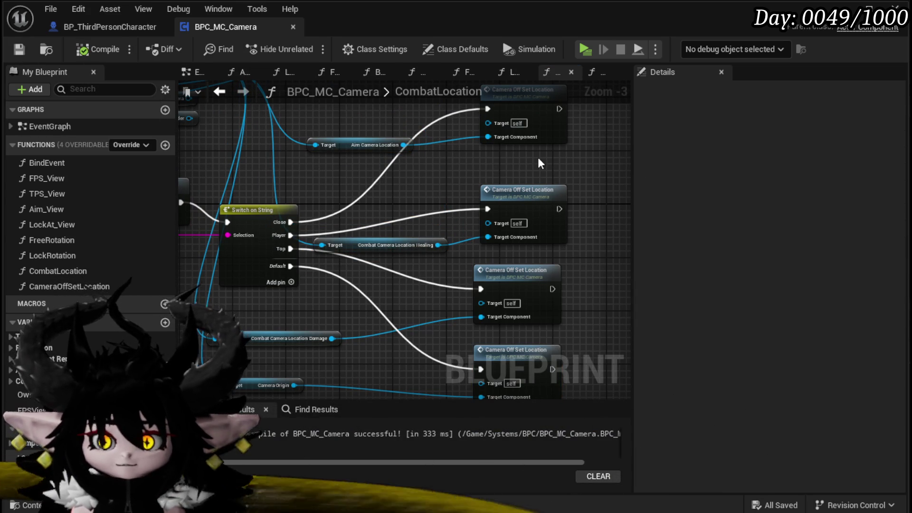
pyautogui.doubleClick(456, 169)
pyautogui.scroll(2, 444, 211)
# Promote Get World Rotation's return value to a new CurrentCameraRotation variable.
pyautogui.moveTo(377, 207)
pyautogui.mouseDown()
pyautogui.moveTo(451, 196)
pyautogui.moveTo(390, 188)
pyautogui.moveTo(235, 212)
pyautogui.mouseUp()
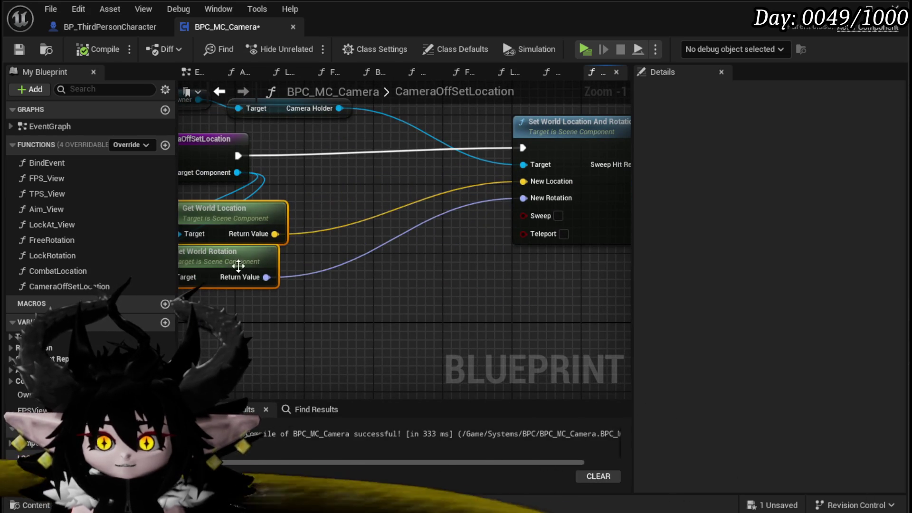
pyautogui.click(276, 267)
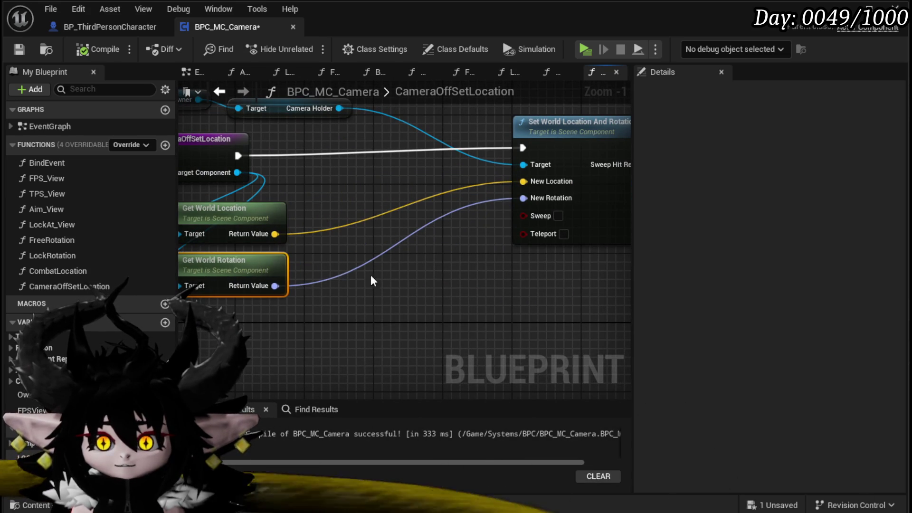
pyautogui.moveTo(376, 276); pyautogui.dragTo(387, 253)
pyautogui.rightClick(283, 264)
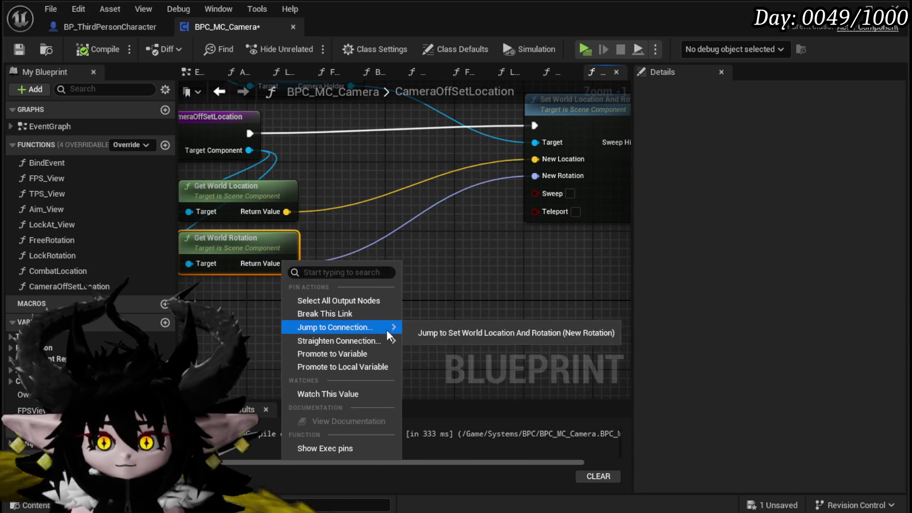
pyautogui.click(331, 357)
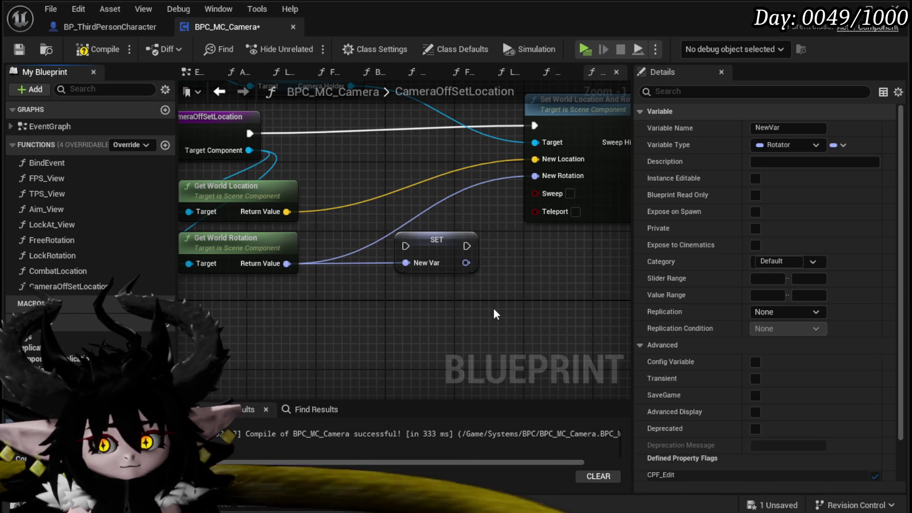
pyautogui.press('Return')
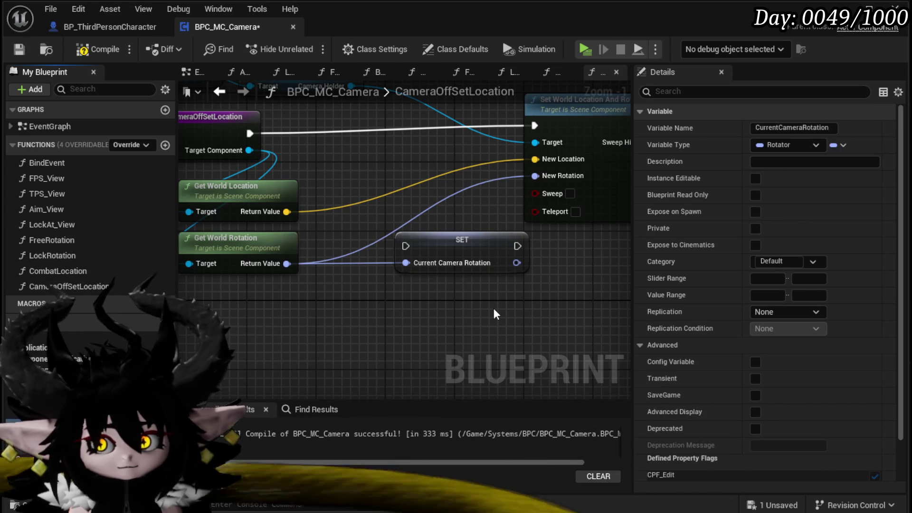
# Chain the CurrentCameraRotation SET before Set World Location And Rotation and save the blueprint.
pyautogui.moveTo(457, 254)
pyautogui.mouseDown()
pyautogui.moveTo(363, 195)
pyautogui.moveTo(370, 195)
pyautogui.mouseUp()
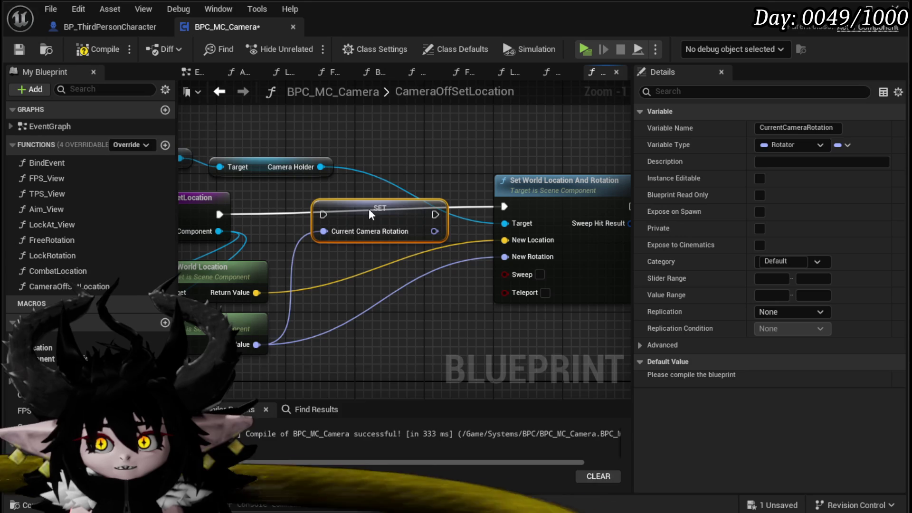
pyautogui.moveTo(219, 214); pyautogui.dragTo(323, 210)
pyautogui.moveTo(380, 200); pyautogui.dragTo(380, 208)
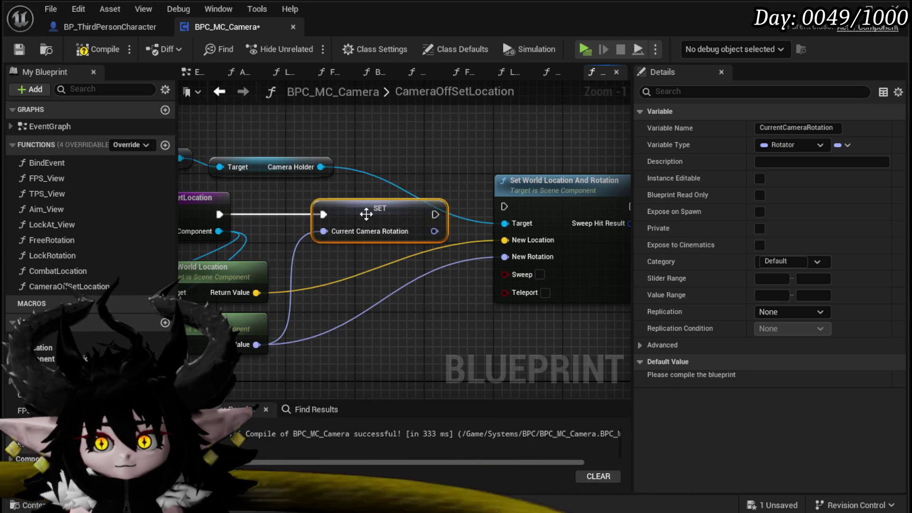
pyautogui.moveTo(561, 180); pyautogui.dragTo(560, 189)
pyautogui.moveTo(435, 215); pyautogui.dragTo(503, 215)
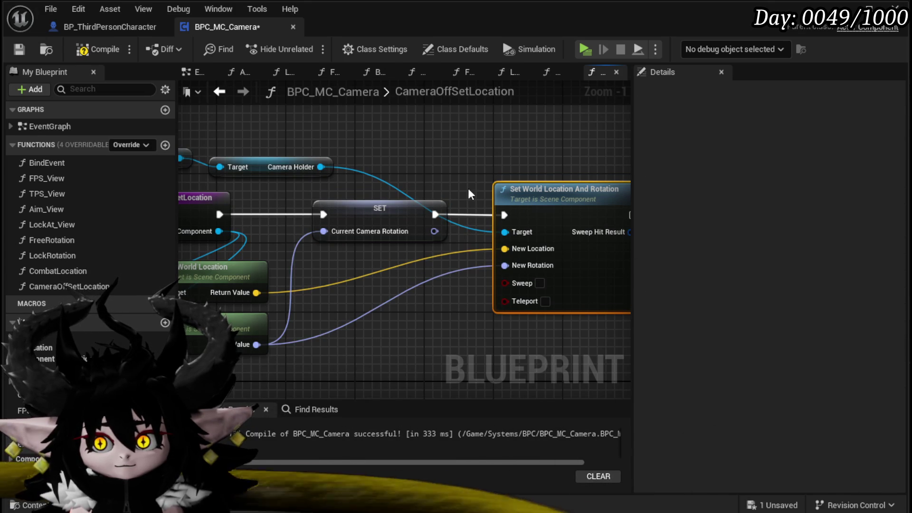
pyautogui.click(20, 50)
# Feed Current Camera Rotation into FreeRotation's Set Control Rotation New Rotation, compile, and run a play-in-editor test.
pyautogui.doubleClick(63, 237)
pyautogui.scroll(3, 404, 269)
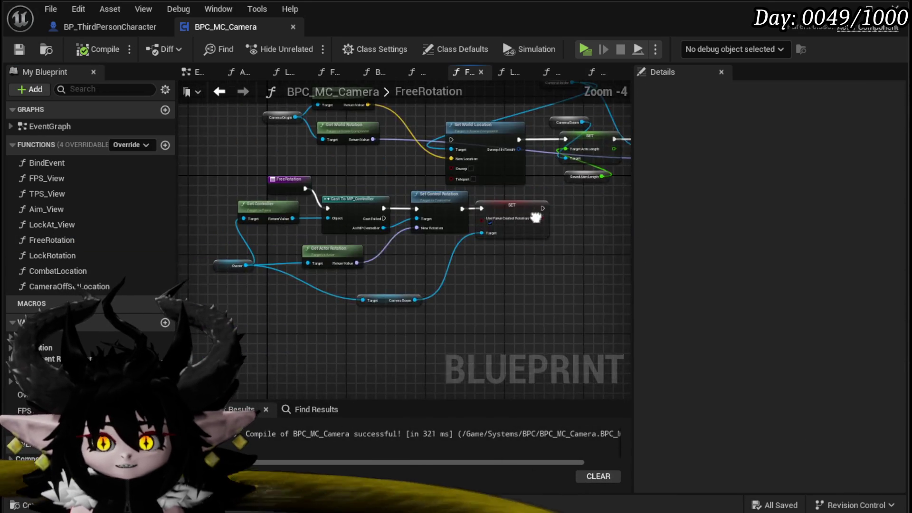
pyautogui.moveTo(45, 348)
pyautogui.mouseDown()
pyautogui.moveTo(190, 361)
pyautogui.moveTo(232, 376)
pyautogui.moveTo(284, 329)
pyautogui.mouseUp()
pyautogui.moveTo(336, 313)
pyautogui.mouseDown()
pyautogui.moveTo(458, 270)
pyautogui.moveTo(469, 220)
pyautogui.mouseUp()
pyautogui.click(180, 129)
pyautogui.click(85, 51)
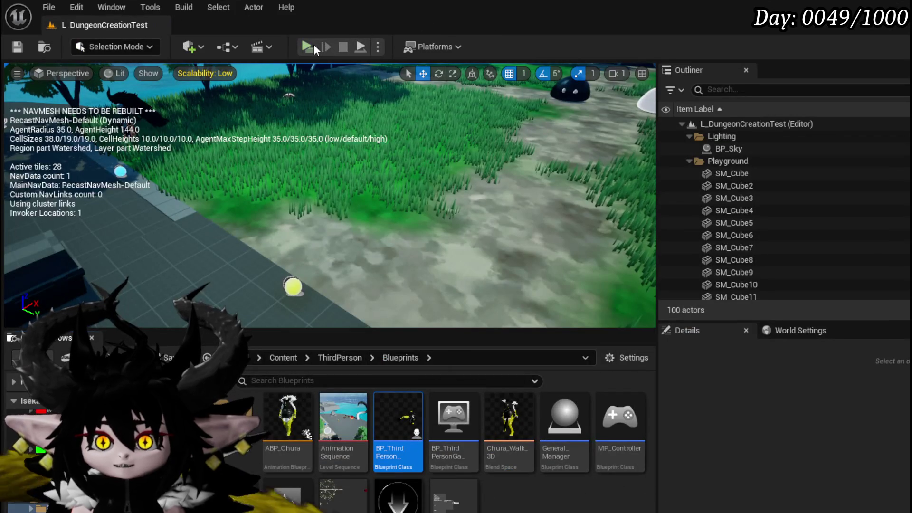
pyautogui.click(308, 47)
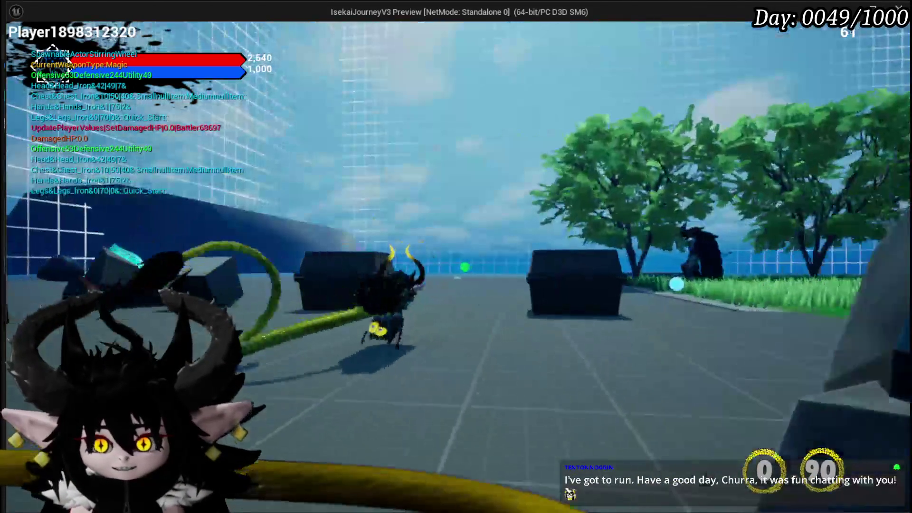
# Stop the play-in-editor session and save the level with Ctrl+S.
pyautogui.press('Escape')
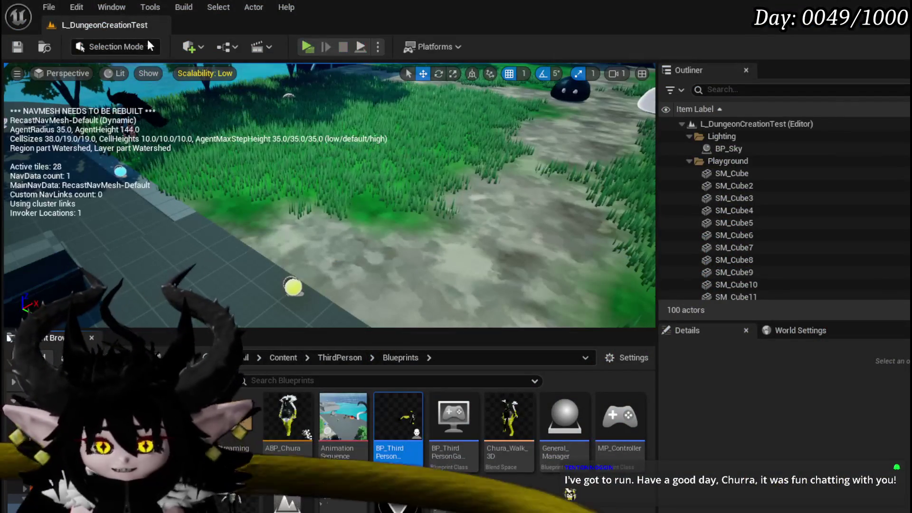
pyautogui.hotkey('ctrl', 's')
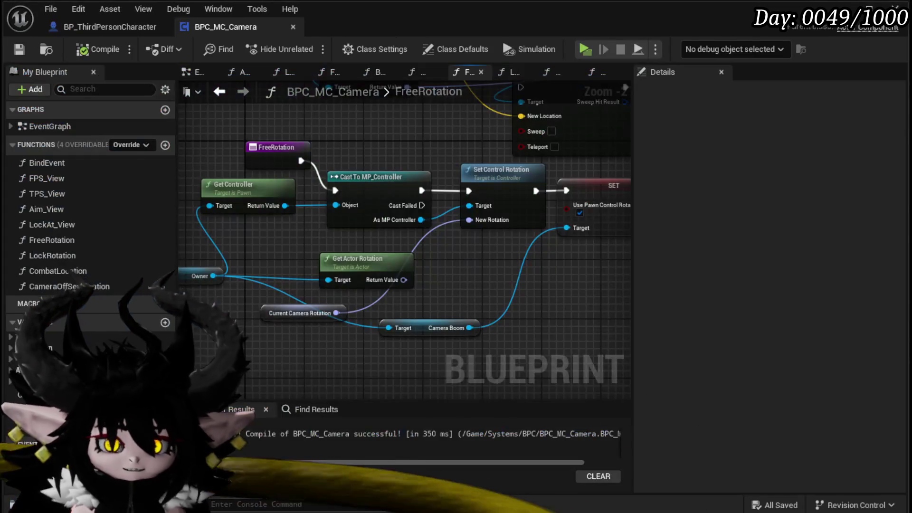
# Delete the unused Get Actor Rotation node from FreeRotation.
pyautogui.scroll(2, 358, 269)
pyautogui.moveTo(357, 268)
pyautogui.mouseDown()
pyautogui.moveTo(387, 219)
pyautogui.moveTo(412, 304)
pyautogui.mouseUp()
pyautogui.click(305, 223)
pyautogui.moveTo(333, 303); pyautogui.dragTo(362, 304)
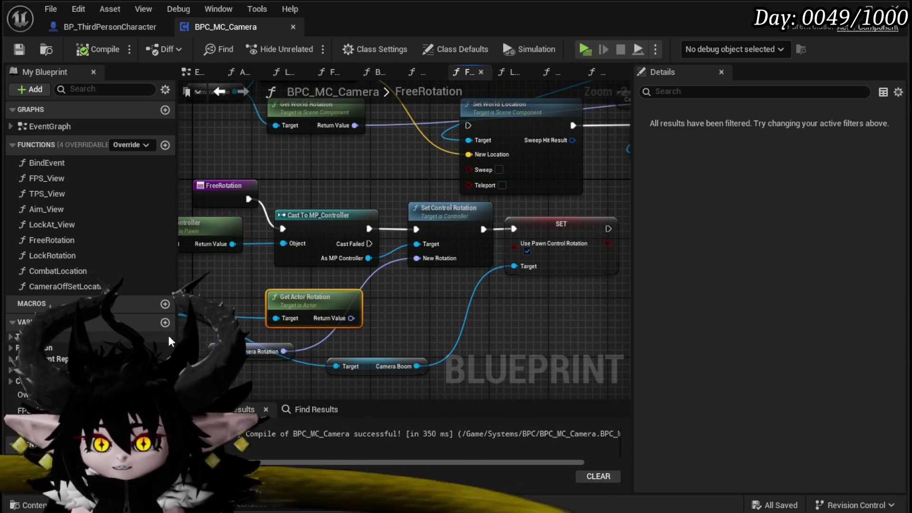
pyautogui.click(236, 282)
pyautogui.press('Delete')
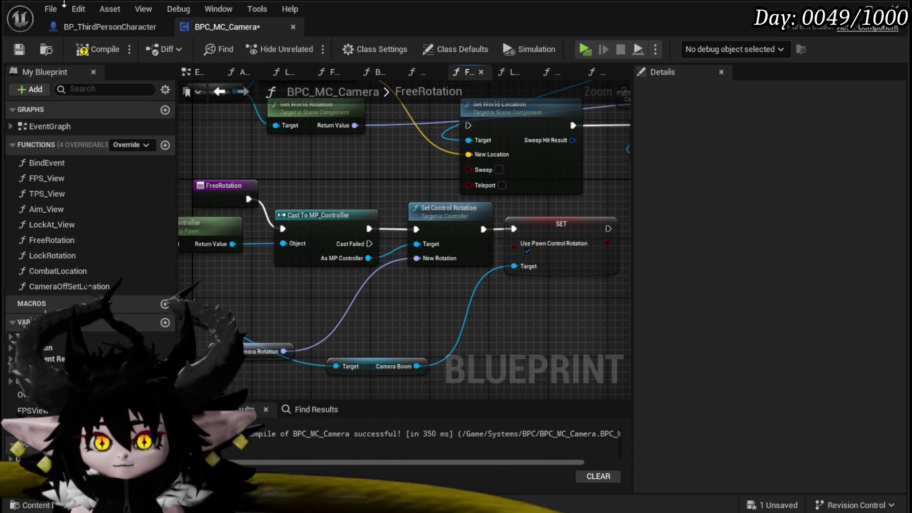
# Rearrange FreeRotation's cast and Set Control Rotation nodes into a tidier layout.
pyautogui.moveTo(379, 283)
pyautogui.mouseDown()
pyautogui.moveTo(317, 347)
pyautogui.moveTo(244, 266)
pyautogui.mouseUp()
pyautogui.moveTo(315, 214); pyautogui.dragTo(289, 261)
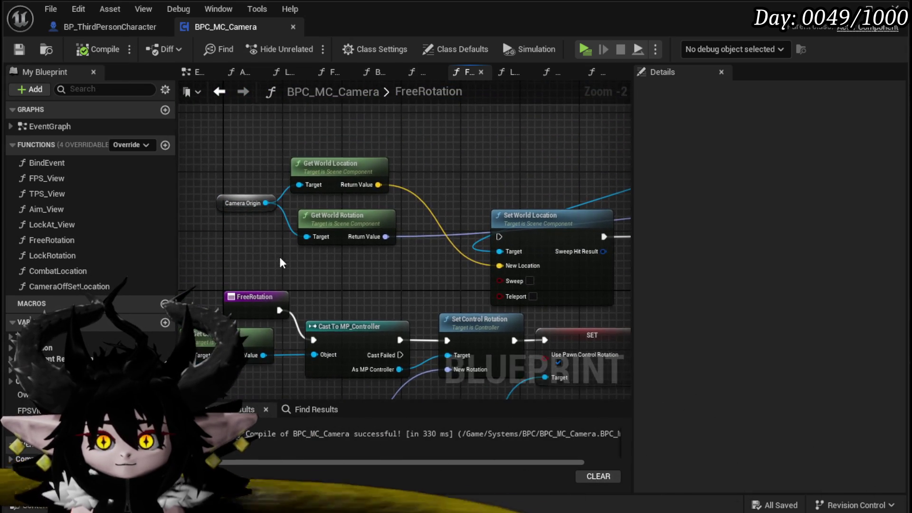
pyautogui.scroll(-1, 251, 250)
pyautogui.scroll(-1, 363, 256)
pyautogui.moveTo(363, 257)
pyautogui.mouseDown()
pyautogui.moveTo(360, 197)
pyautogui.moveTo(315, 157)
pyautogui.moveTo(359, 223)
pyautogui.mouseUp()
pyautogui.moveTo(277, 116)
pyautogui.mouseDown()
pyautogui.moveTo(614, 224)
pyautogui.moveTo(558, 235)
pyautogui.mouseUp()
pyautogui.click(558, 235)
pyautogui.moveTo(438, 268)
pyautogui.mouseDown()
pyautogui.moveTo(566, 235)
pyautogui.moveTo(601, 172)
pyautogui.mouseUp()
pyautogui.moveTo(367, 181); pyautogui.dragTo(344, 255)
pyautogui.click(388, 230)
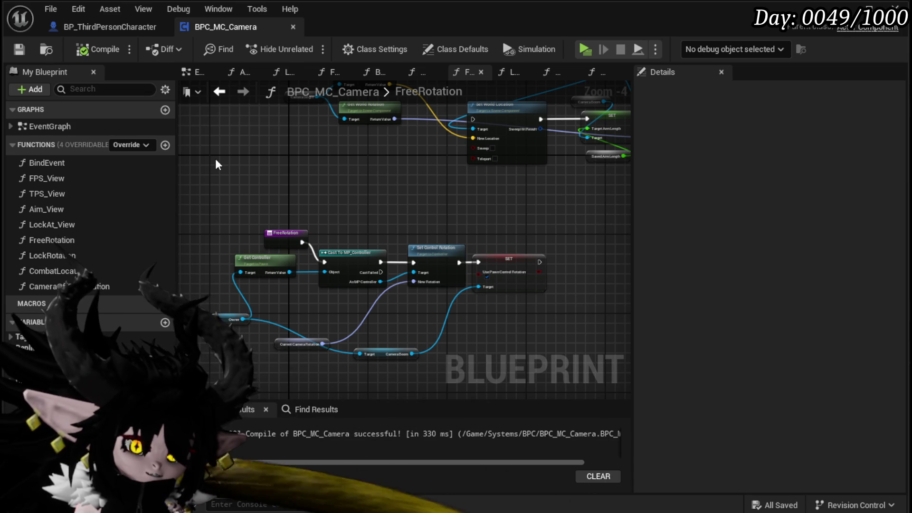
# Review the LockRotation, FreeRotation, LockAt_View and CameraOffSetLocation function graphs.
pyautogui.doubleClick(101, 253)
pyautogui.doubleClick(96, 239)
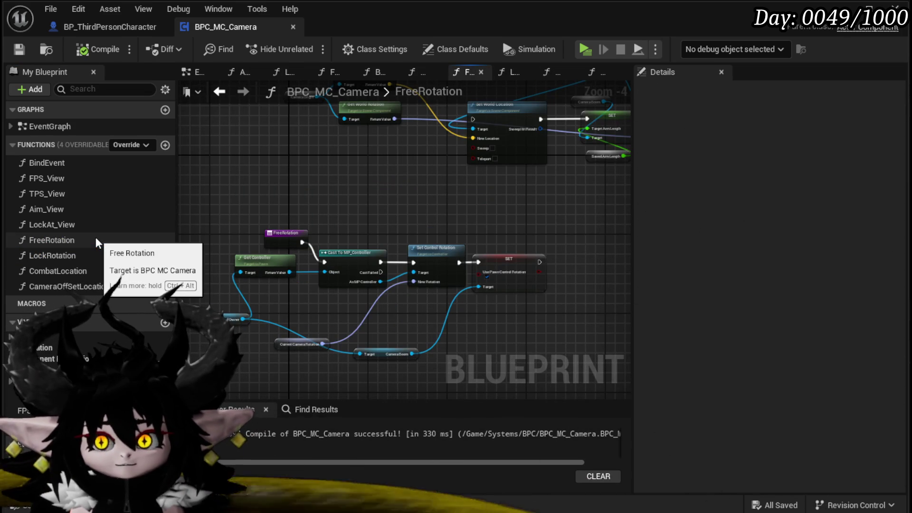
pyautogui.doubleClick(96, 227)
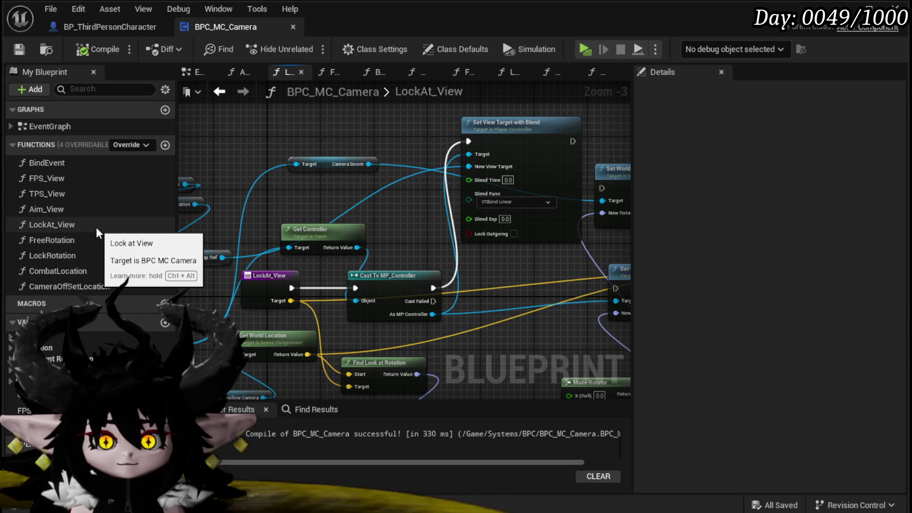
pyautogui.doubleClick(87, 266)
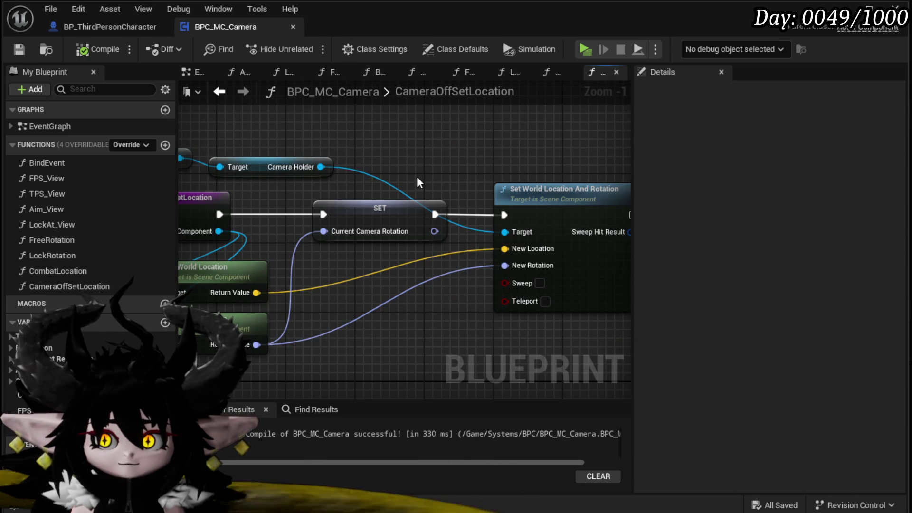
# Add a Get Camera Boom node from the Owner reference.
pyautogui.moveTo(250, 187)
pyautogui.mouseDown()
pyautogui.moveTo(292, 156)
pyautogui.moveTo(303, 161)
pyautogui.mouseUp()
pyautogui.write('g')
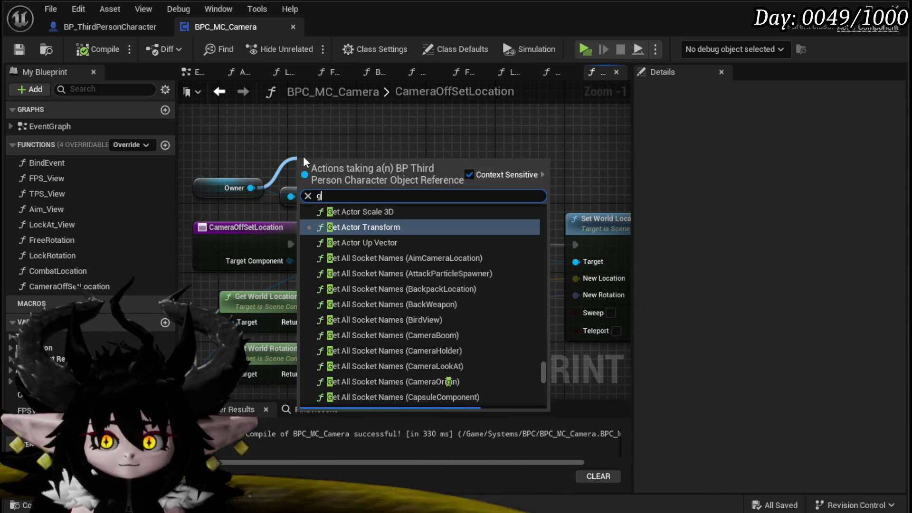
pyautogui.write('et Target')
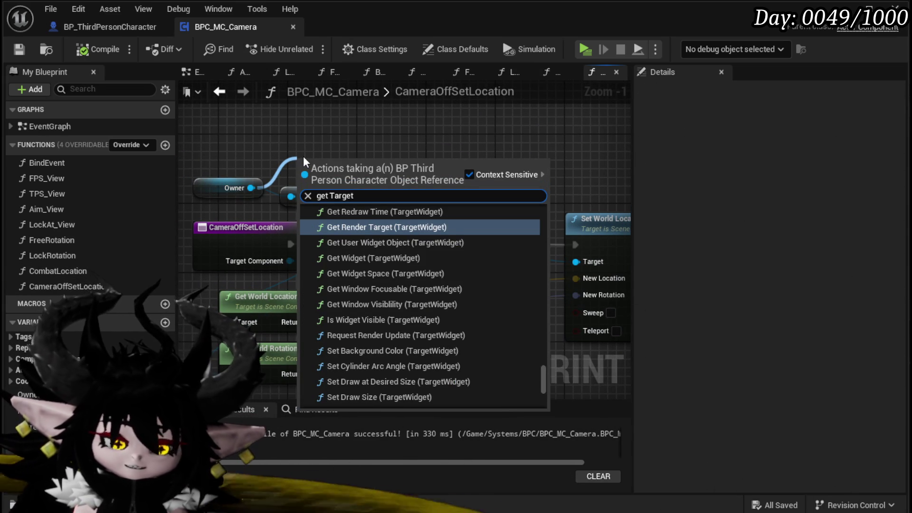
pyautogui.press('BackSpace')
pyautogui.press('BackSpace')
pyautogui.press('BackSpace')
pyautogui.write('Car')
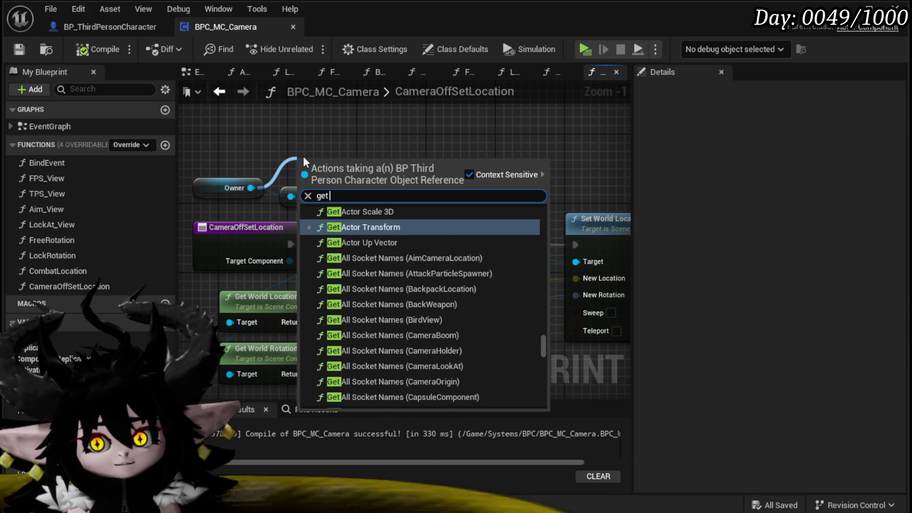
pyautogui.press('BackSpace')
pyautogui.press('BackSpace')
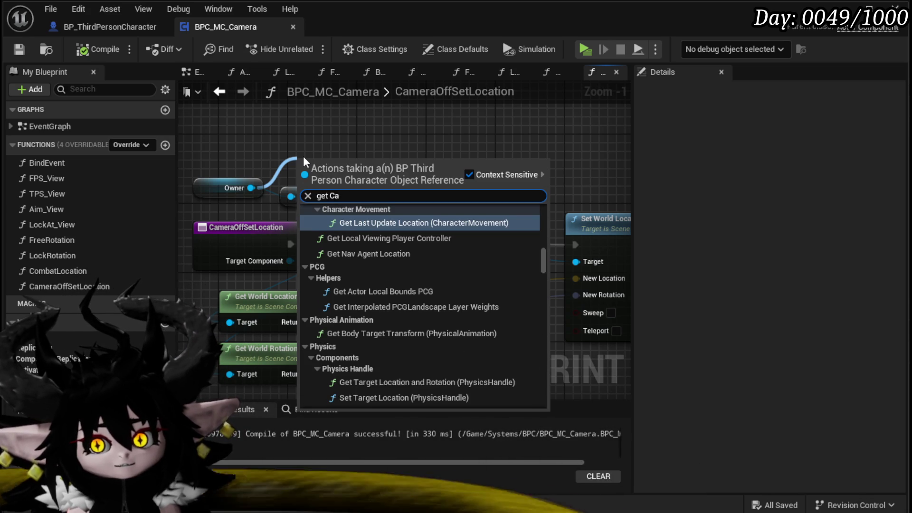
pyautogui.press('BackSpace')
pyautogui.write('B')
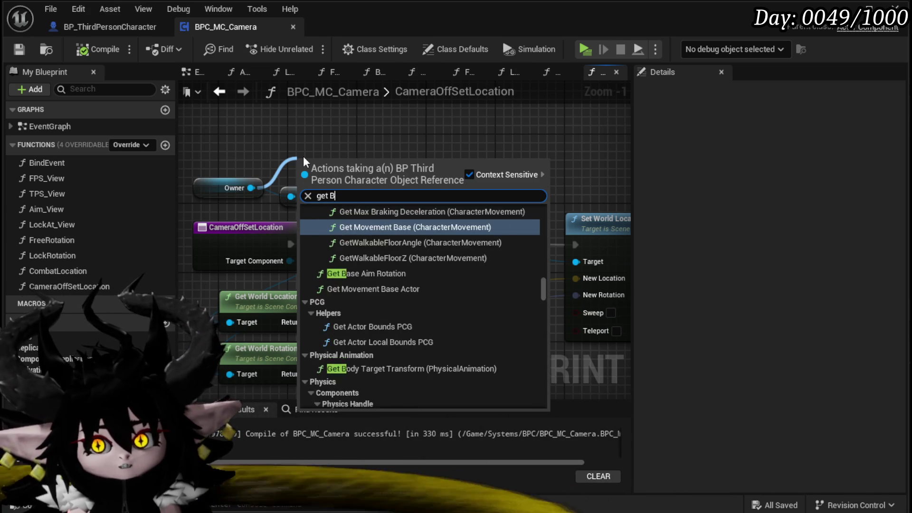
pyautogui.write('oom')
pyautogui.scroll(-1, 545, 306)
pyautogui.scroll(-5, 545, 306)
pyautogui.click(365, 403)
pyautogui.moveTo(409, 159)
pyautogui.mouseDown()
pyautogui.moveTo(483, 159)
pyautogui.moveTo(416, 161)
pyautogui.mouseUp()
pyautogui.moveTo(361, 156); pyautogui.dragTo(335, 113)
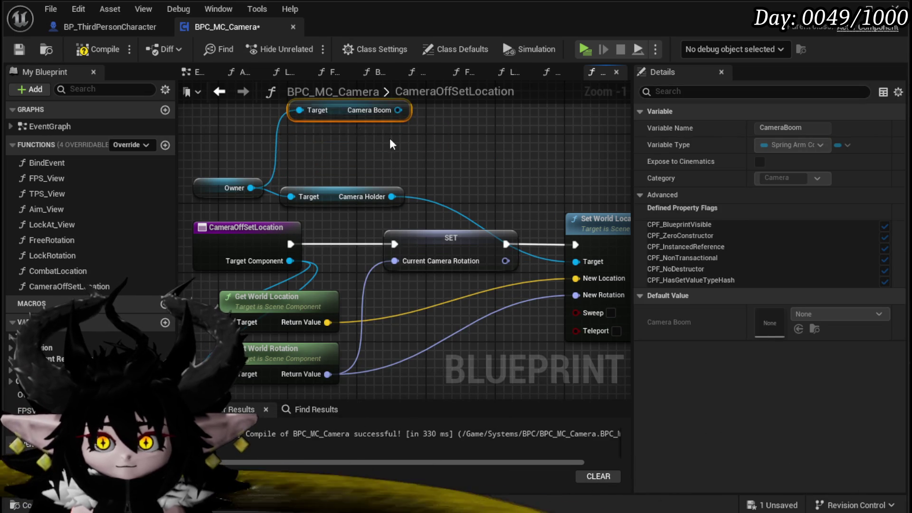
# Add a Set Target Arm Length node from Camera Boom.
pyautogui.moveTo(329, 167); pyautogui.dragTo(377, 195)
pyautogui.write('g')
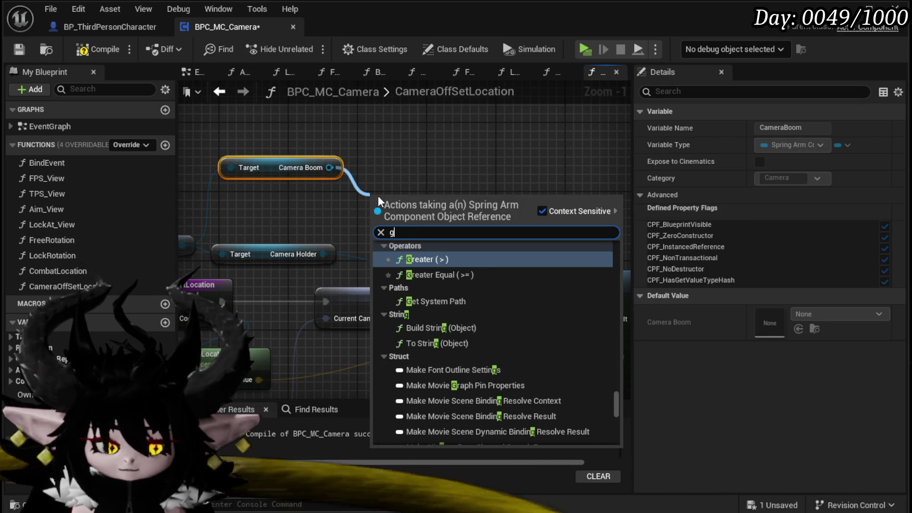
pyautogui.write('et Target')
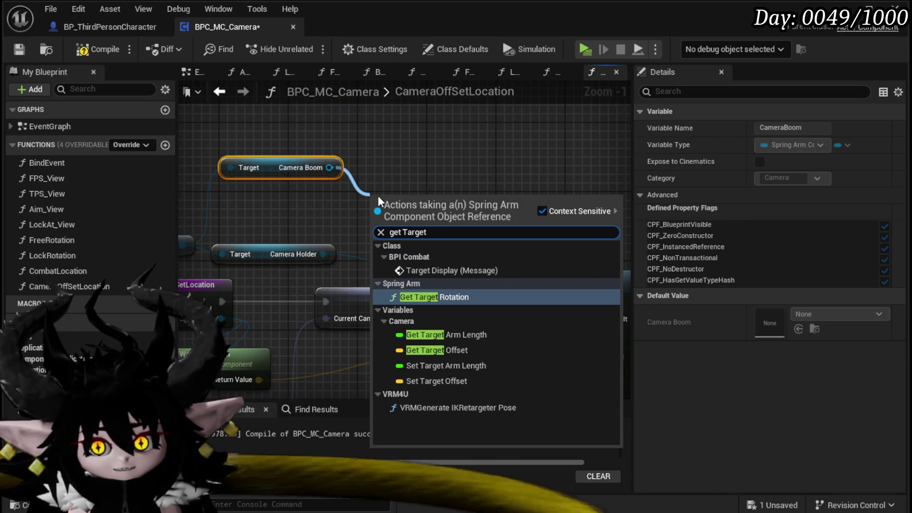
pyautogui.click(452, 364)
pyautogui.moveTo(385, 224); pyautogui.dragTo(473, 195)
pyautogui.moveTo(308, 215); pyautogui.dragTo(475, 183)
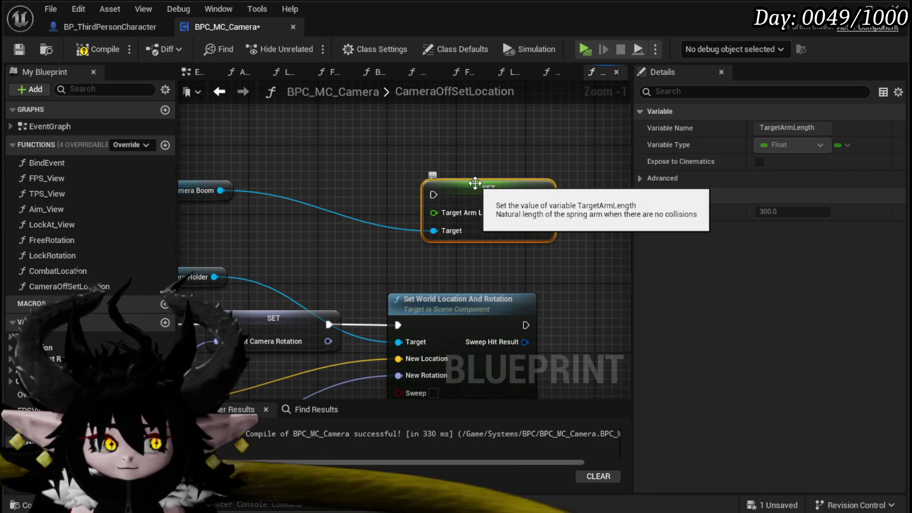
# Add a Get Target Arm Length node and run the SET after Set World Location And Rotation.
pyautogui.moveTo(263, 189)
pyautogui.mouseDown()
pyautogui.moveTo(385, 201)
pyautogui.moveTo(284, 241)
pyautogui.mouseUp()
pyautogui.write('get Target')
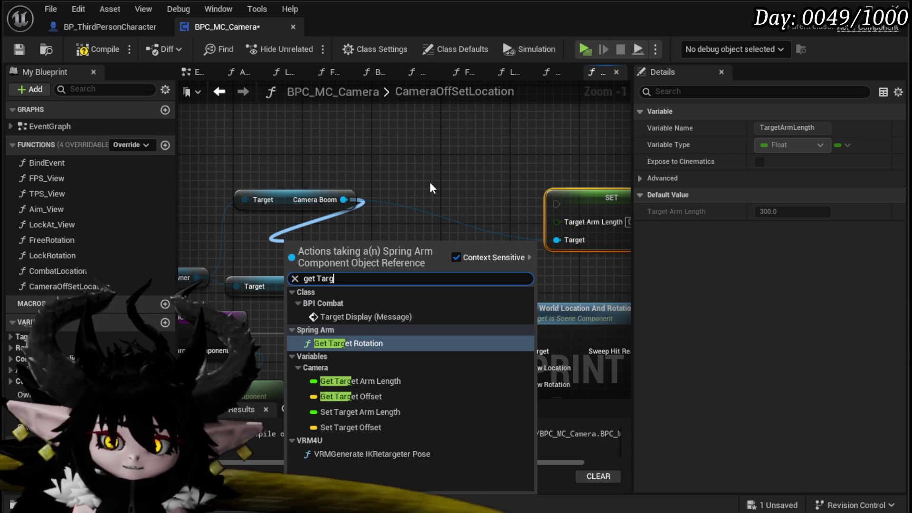
pyautogui.click(379, 381)
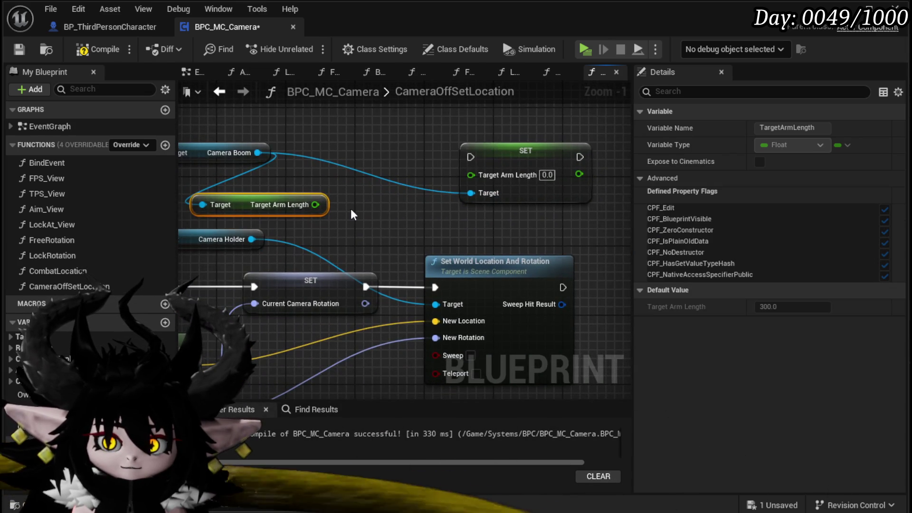
pyautogui.scroll(-2, 350, 209)
pyautogui.moveTo(362, 157); pyautogui.dragTo(495, 250)
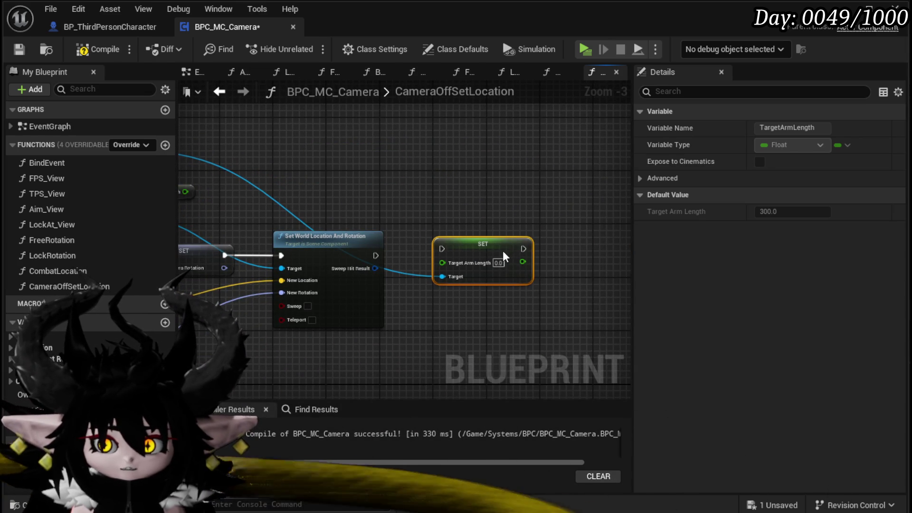
pyautogui.moveTo(375, 255); pyautogui.dragTo(443, 253)
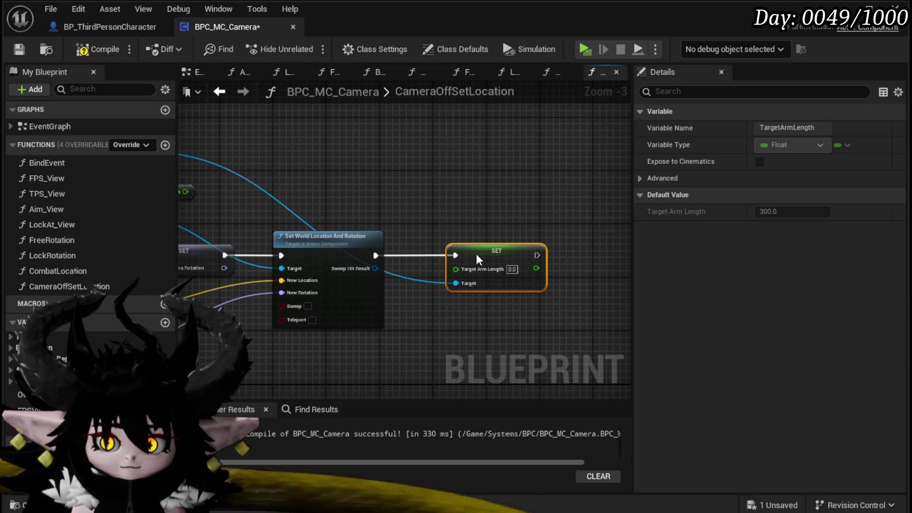
pyautogui.moveTo(475, 203); pyautogui.dragTo(428, 284)
# Add a Clamp (Float) node fed by an Add node summing Target Arm Length.
pyautogui.write('Clam')
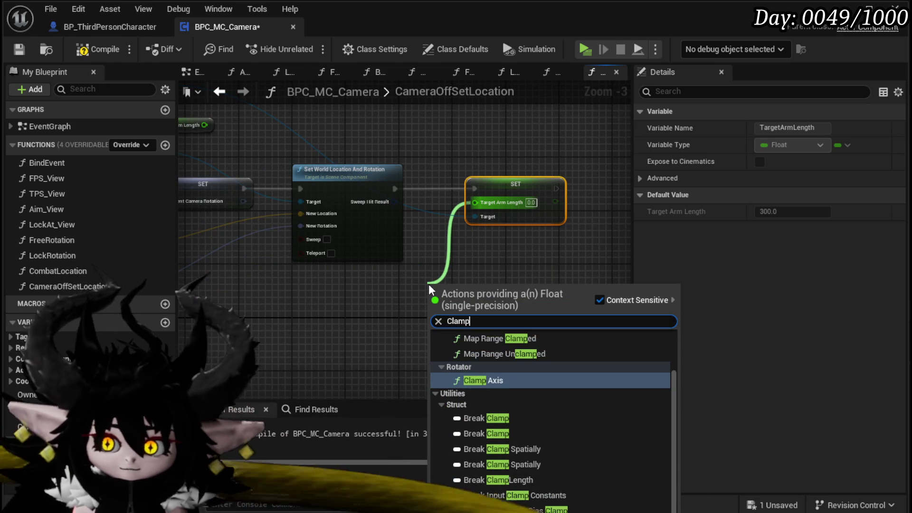
pyautogui.write('p')
pyautogui.click(520, 360)
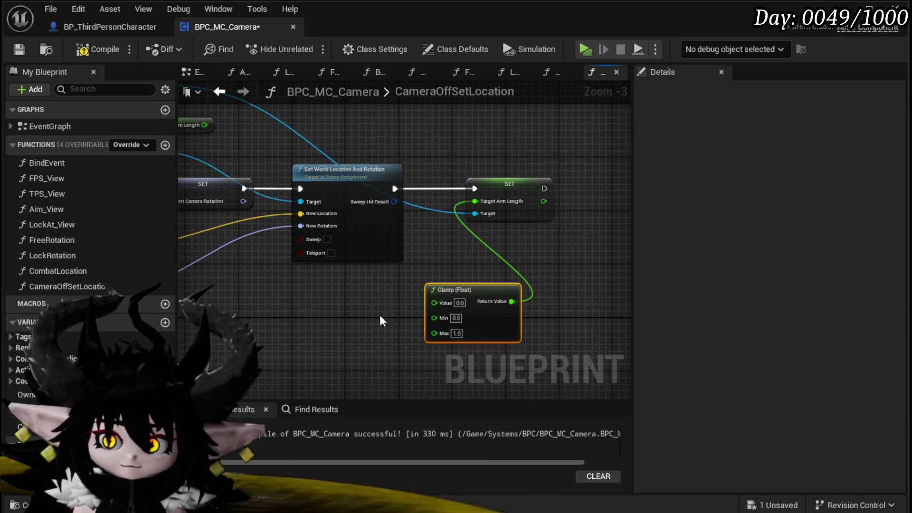
pyautogui.moveTo(284, 193)
pyautogui.mouseDown()
pyautogui.moveTo(319, 272)
pyautogui.moveTo(440, 352)
pyautogui.mouseUp()
pyautogui.scroll(3, 418, 278)
pyautogui.moveTo(418, 277); pyautogui.dragTo(366, 267)
pyautogui.moveTo(299, 298)
pyautogui.mouseDown()
pyautogui.moveTo(298, 221)
pyautogui.moveTo(232, 219)
pyautogui.moveTo(315, 241)
pyautogui.mouseUp()
pyautogui.write('+')
pyautogui.click(387, 352)
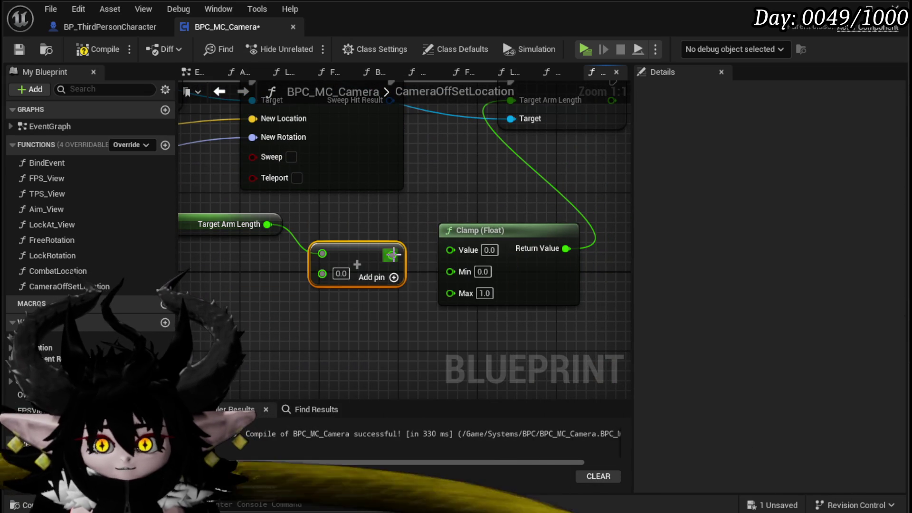
pyautogui.moveTo(391, 255); pyautogui.dragTo(465, 254)
pyautogui.moveTo(357, 243); pyautogui.dragTo(358, 233)
# Set the Clamp's minimum value to 200.
pyautogui.click(483, 268)
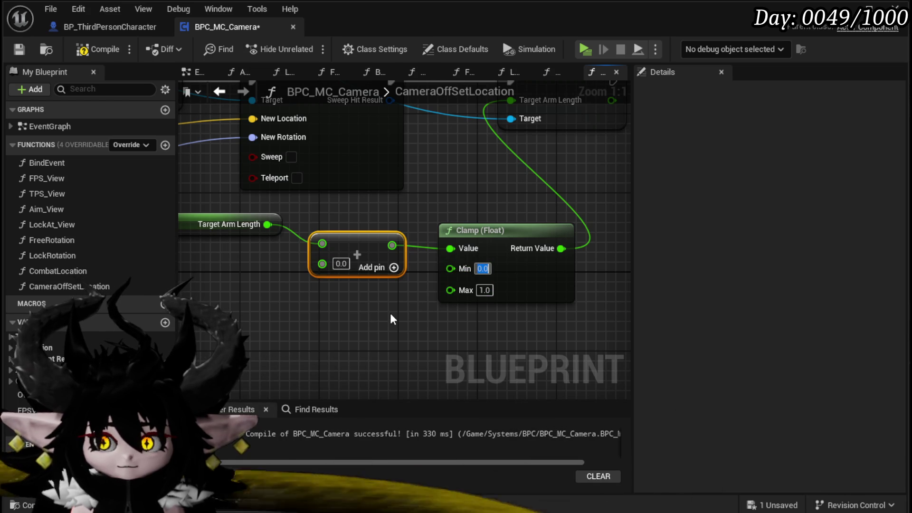
pyautogui.scroll(-4, 392, 318)
pyautogui.scroll(3, 438, 303)
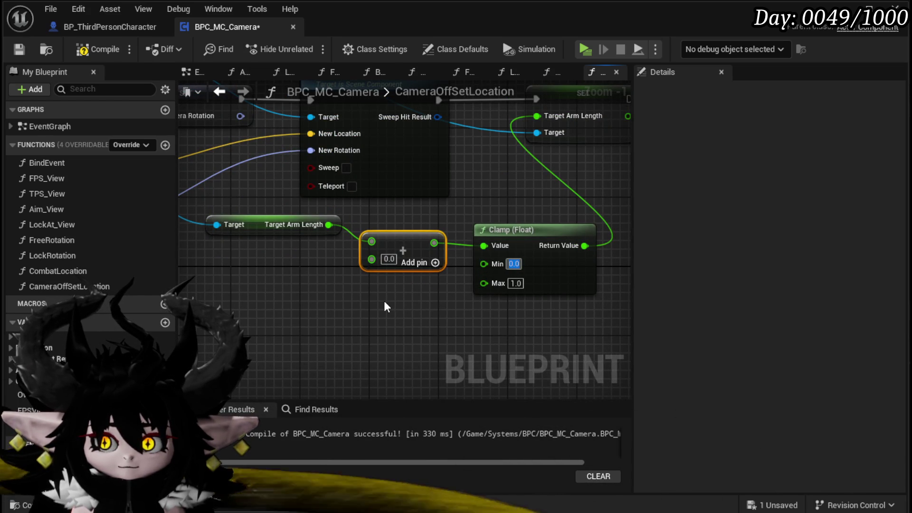
pyautogui.write('200')
pyautogui.click(415, 317)
pyautogui.scroll(-1, 418, 321)
# Expose the clamp limit as a new Max input on CameraOffSetLocation and compile.
pyautogui.moveTo(551, 307)
pyautogui.mouseDown()
pyautogui.moveTo(186, 247)
pyautogui.moveTo(453, 163)
pyautogui.moveTo(438, 159)
pyautogui.mouseUp()
pyautogui.moveTo(427, 277)
pyautogui.mouseDown()
pyautogui.moveTo(317, 276)
pyautogui.moveTo(372, 196)
pyautogui.mouseUp()
pyautogui.click(327, 175)
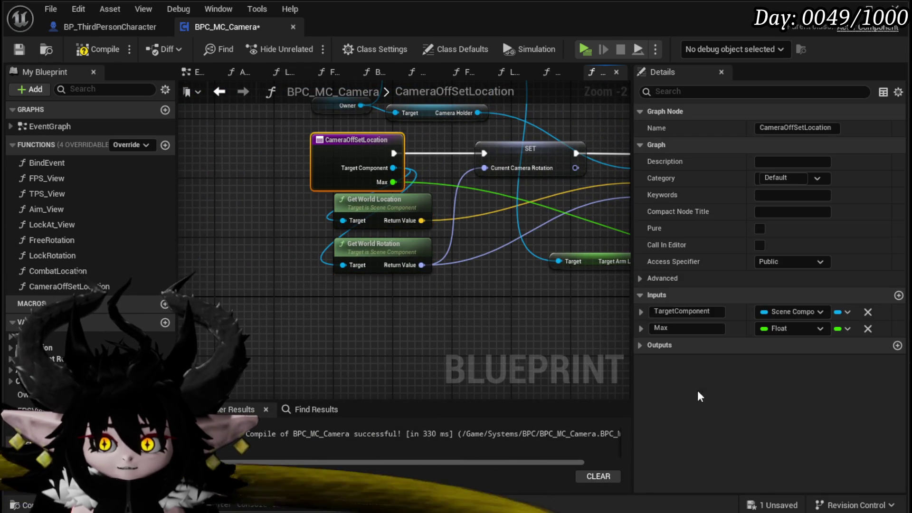
pyautogui.click(14, 51)
# Wire the Max input into the Add node's second input and save BPC_MC_Camera.
pyautogui.moveTo(523, 285); pyautogui.dragTo(214, 264)
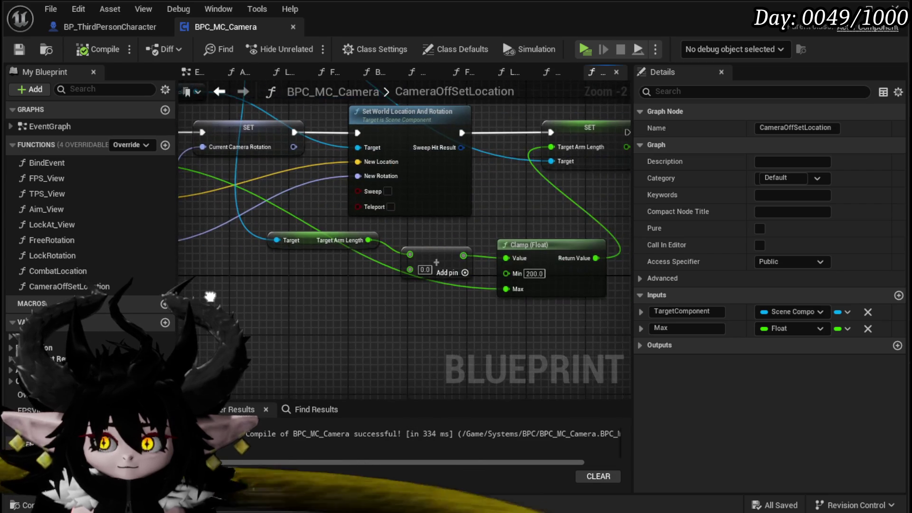
pyautogui.moveTo(424, 277)
pyautogui.mouseDown()
pyautogui.moveTo(529, 293)
pyautogui.moveTo(249, 206)
pyautogui.moveTo(269, 166)
pyautogui.mouseUp()
pyautogui.moveTo(557, 351)
pyautogui.mouseDown()
pyautogui.moveTo(359, 301)
pyautogui.moveTo(282, 298)
pyautogui.mouseUp()
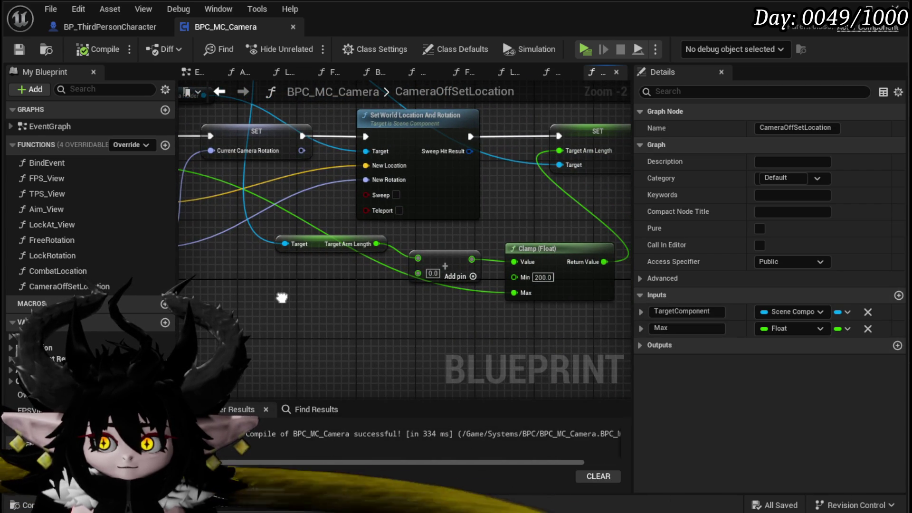
pyautogui.moveTo(514, 292)
pyautogui.mouseDown()
pyautogui.moveTo(417, 295)
pyautogui.moveTo(418, 273)
pyautogui.mouseUp()
pyautogui.click(436, 265)
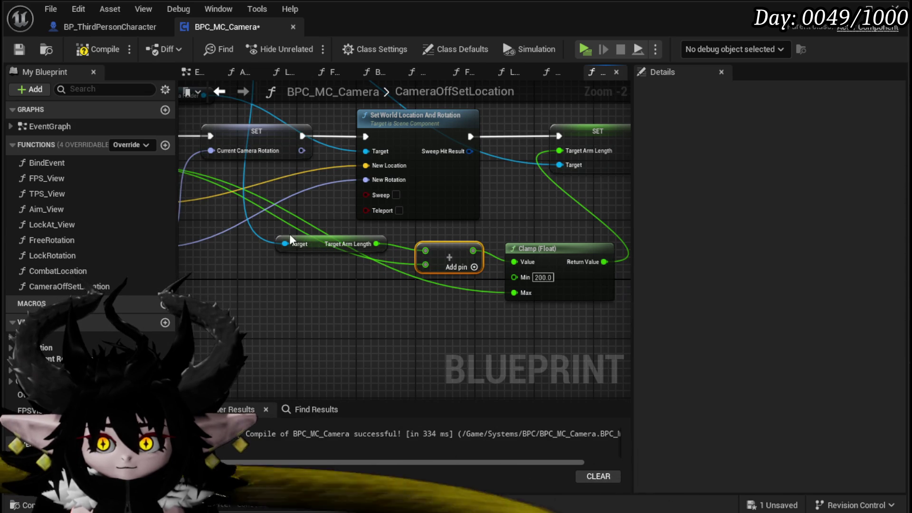
pyautogui.moveTo(310, 235); pyautogui.dragTo(329, 238)
pyautogui.click(315, 317)
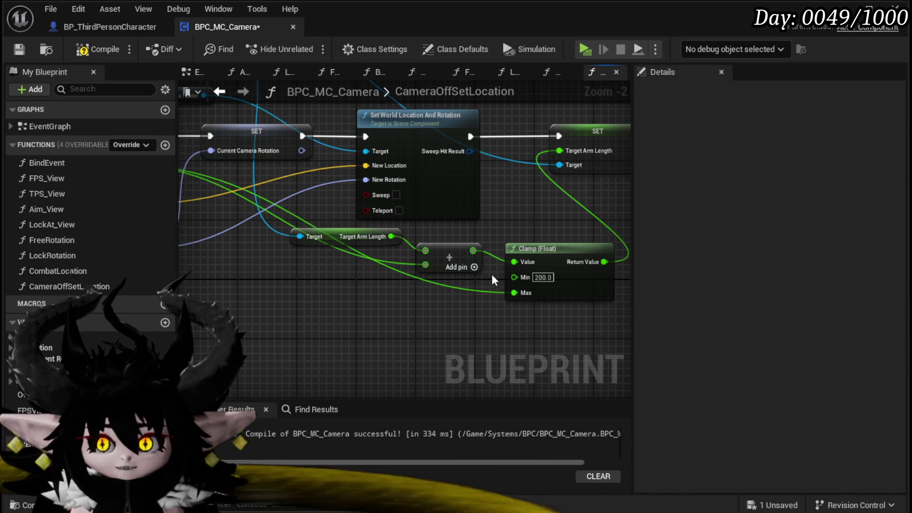
pyautogui.click(26, 47)
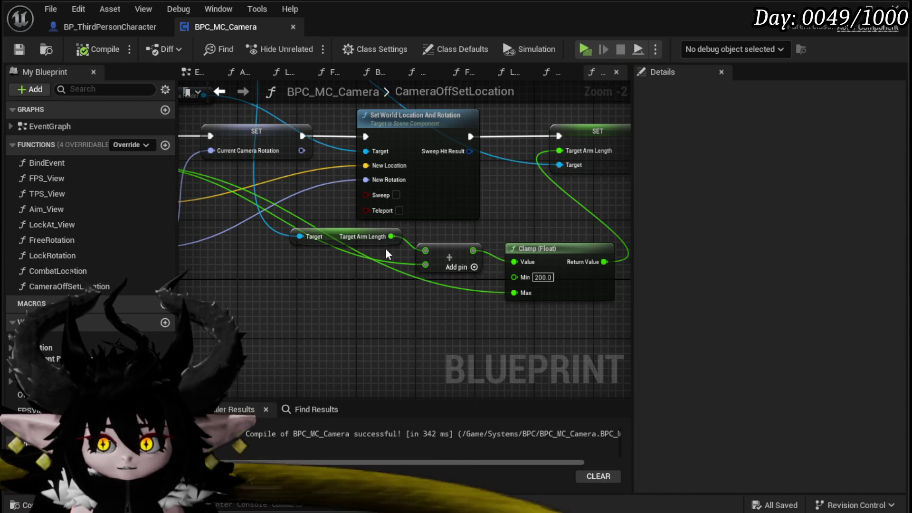
# Switch to BP_ThirdPersonCharacter and back, then open the CombatLocation function graph.
pyautogui.click(116, 29)
pyautogui.click(223, 27)
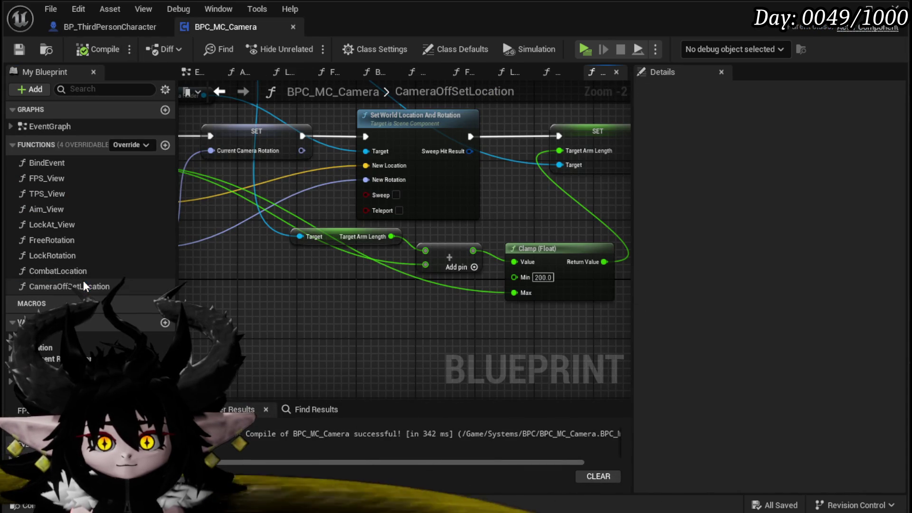
pyautogui.doubleClick(74, 268)
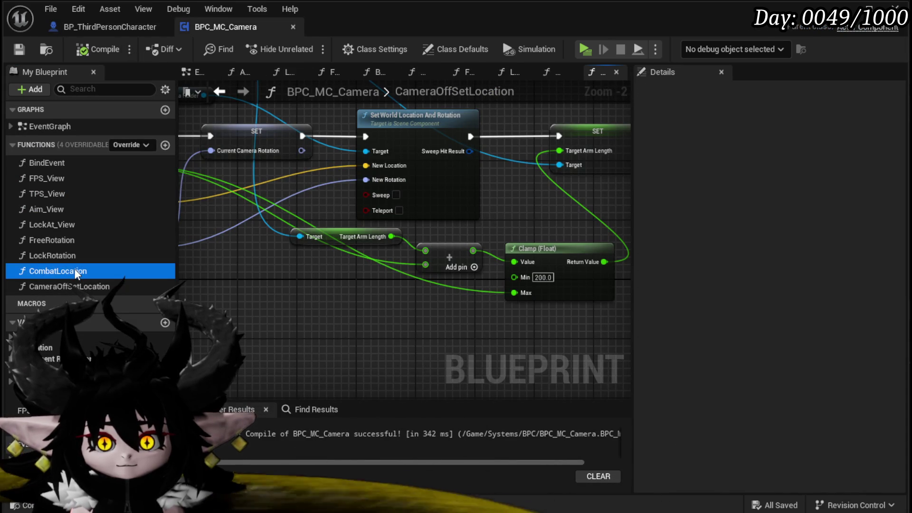
# Set Max to 3000 on the damage camera's Camera Off Set Location call, then compile and save.
pyautogui.scroll(3, 361, 200)
pyautogui.moveTo(391, 216)
pyautogui.mouseDown()
pyautogui.moveTo(525, 179)
pyautogui.moveTo(535, 193)
pyautogui.moveTo(407, 213)
pyautogui.mouseUp()
pyautogui.moveTo(484, 176)
pyautogui.mouseDown()
pyautogui.moveTo(319, 204)
pyautogui.moveTo(342, 195)
pyautogui.moveTo(328, 204)
pyautogui.mouseUp()
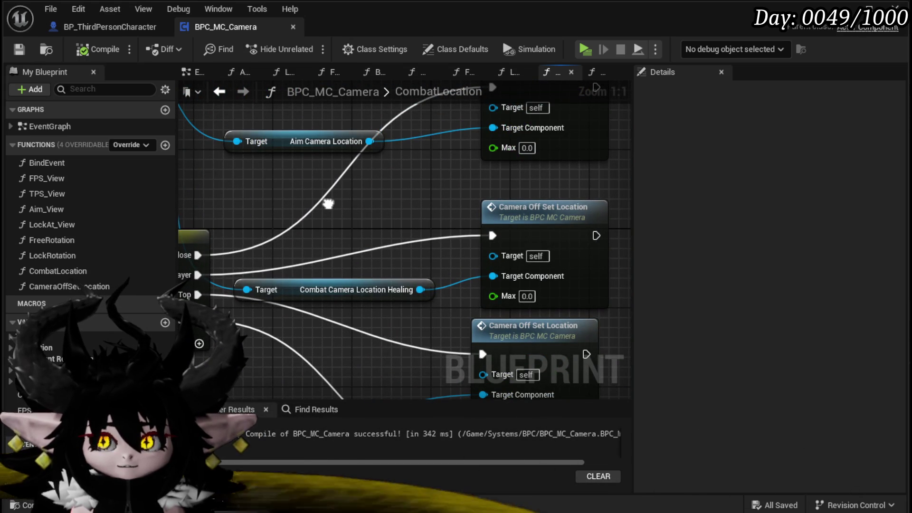
pyautogui.moveTo(318, 209)
pyautogui.mouseDown()
pyautogui.moveTo(346, 192)
pyautogui.moveTo(358, 170)
pyautogui.mouseUp()
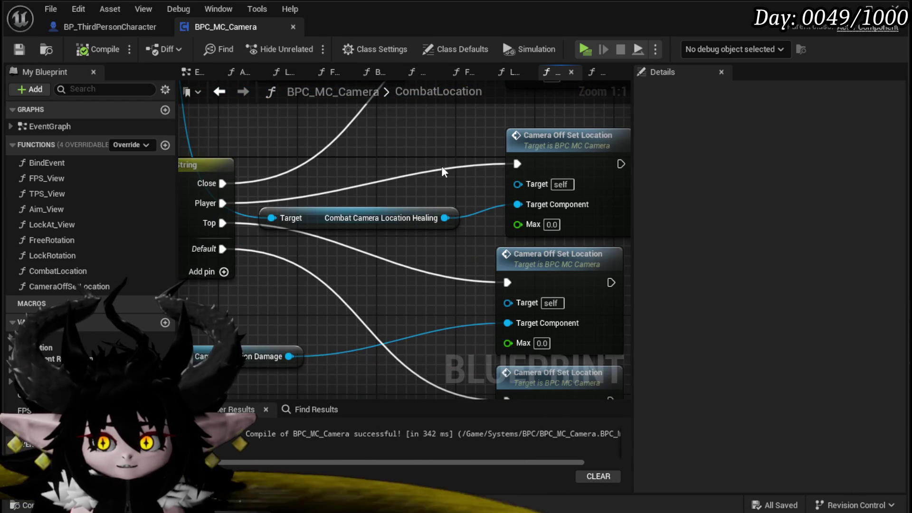
pyautogui.scroll(-1, 428, 219)
pyautogui.moveTo(395, 256); pyautogui.dragTo(404, 199)
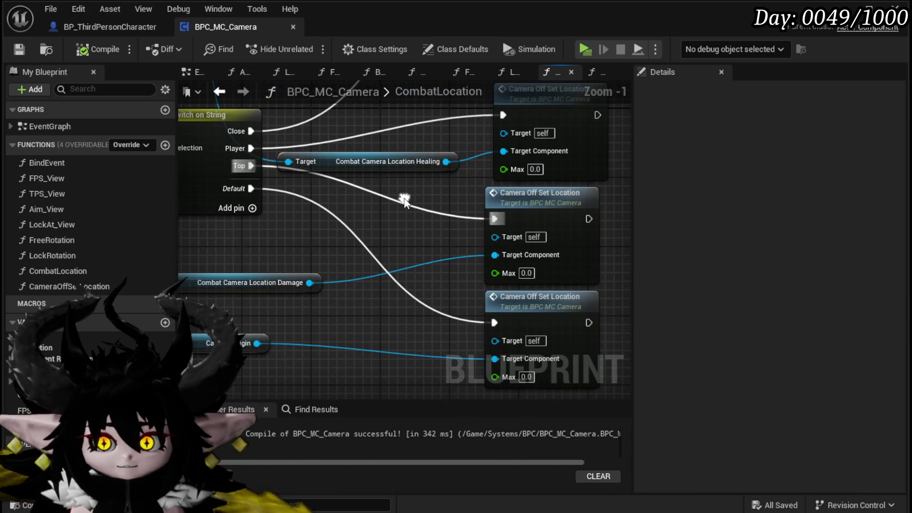
pyautogui.click(527, 274)
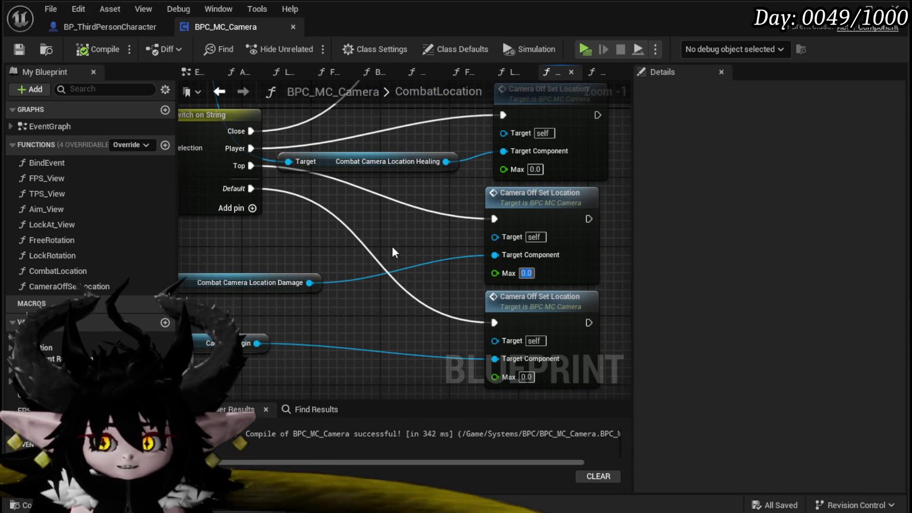
pyautogui.write('300')
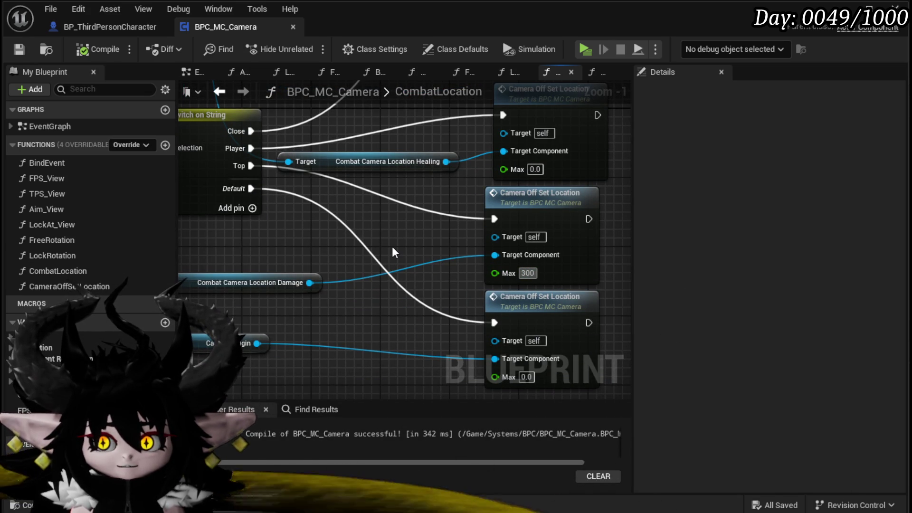
pyautogui.write('0')
pyautogui.press('Return')
pyautogui.click(96, 55)
pyautogui.click(19, 49)
# Look over the Camera Origin getter and Switch on String node in CombatLocation.
pyautogui.moveTo(241, 355)
pyautogui.mouseDown()
pyautogui.moveTo(264, 240)
pyautogui.moveTo(220, 278)
pyautogui.mouseUp()
pyautogui.click(301, 219)
pyautogui.moveTo(252, 234); pyautogui.dragTo(236, 242)
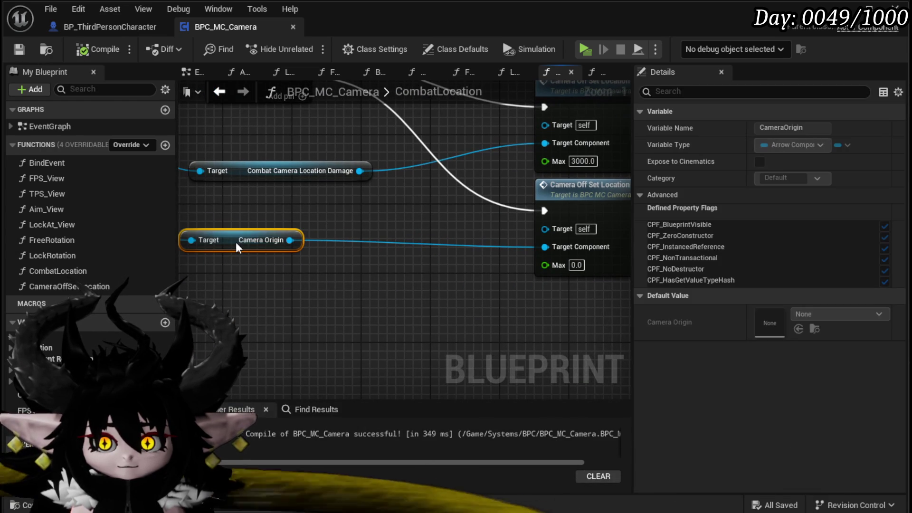
pyautogui.click(356, 264)
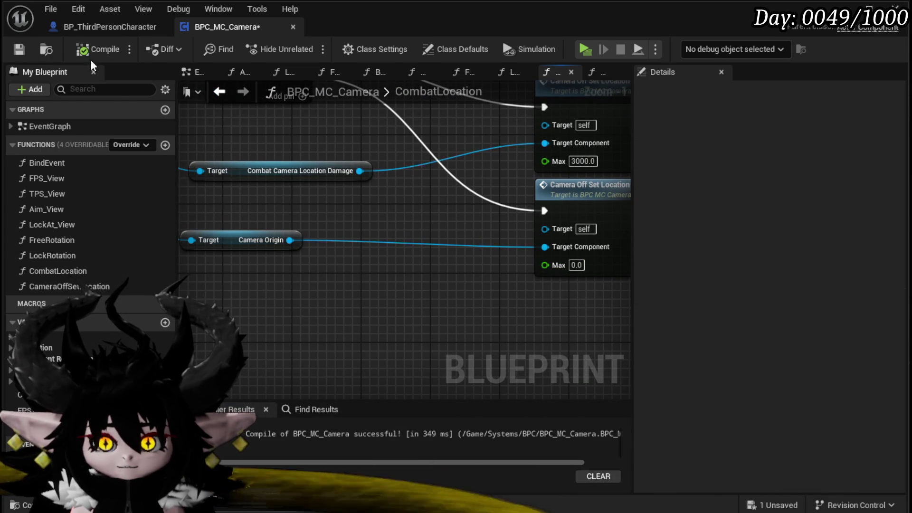
pyautogui.moveTo(403, 242); pyautogui.dragTo(438, 322)
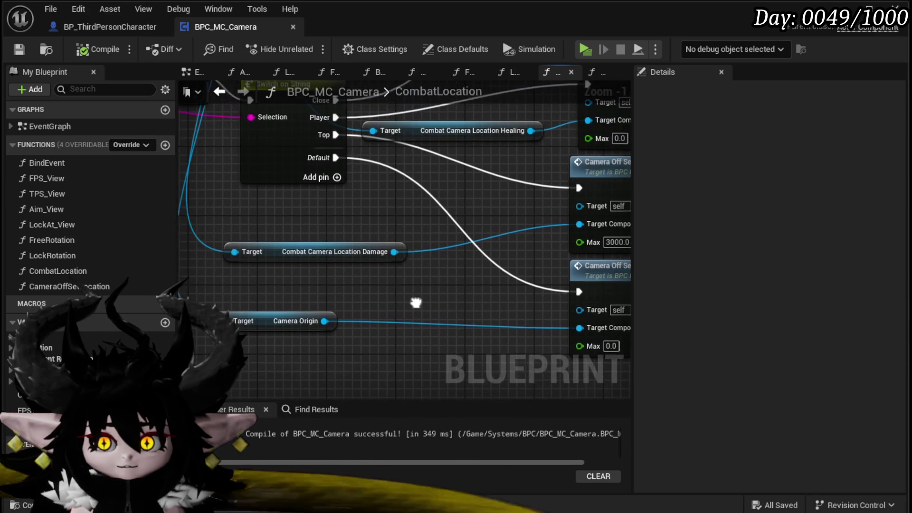
# Switch to BP_ThirdPersonCharacter and back, then open BPC_MC_Camera's EventGraph.
pyautogui.click(98, 27)
pyautogui.click(209, 26)
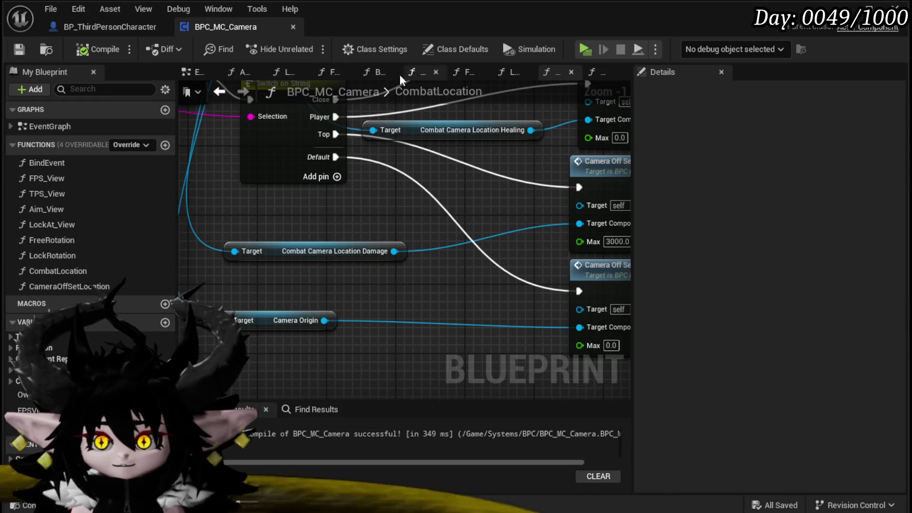
pyautogui.scroll(-2, 471, 190)
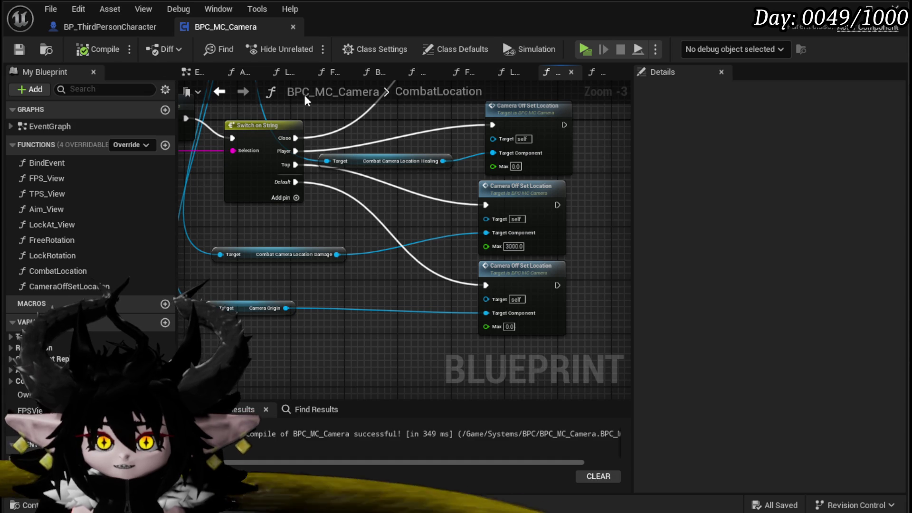
pyautogui.click(202, 72)
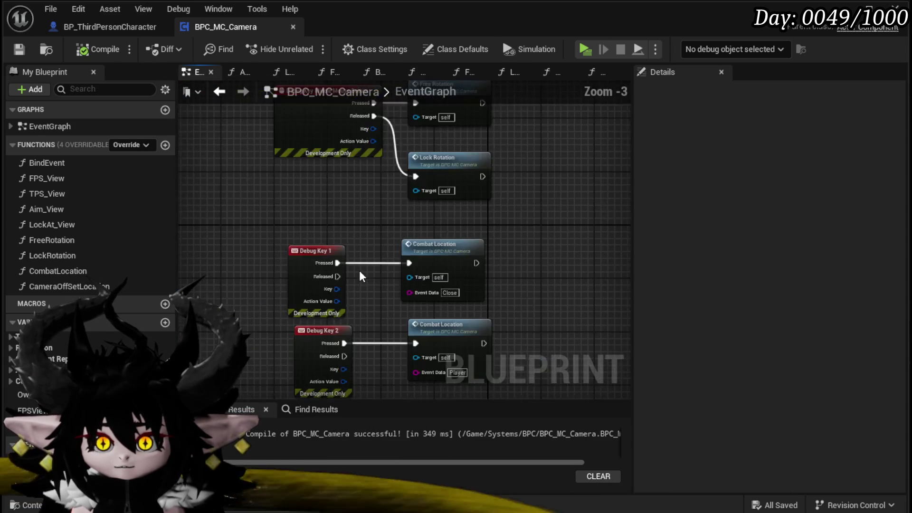
# Duplicate the Debug Key 3 event node, then delete the copy.
pyautogui.click(328, 205)
pyautogui.hotkey('ctrl', 'c')
pyautogui.hotkey('ctrl', 'v')
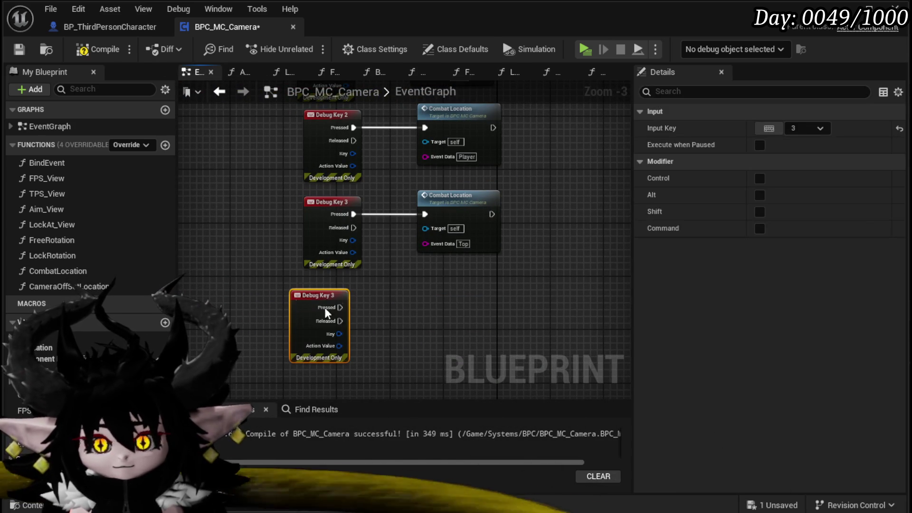
pyautogui.click(796, 128)
pyautogui.click(347, 302)
pyautogui.press('Delete')
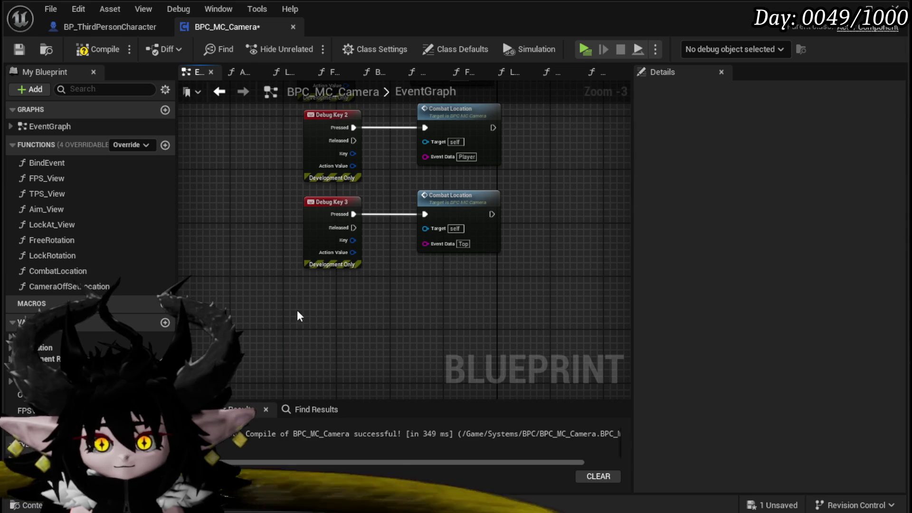
# Add a Debug Key 4 event calling a copied Combat Location node with Event Data Default.
pyautogui.rightClick(300, 304)
pyautogui.write('debug key 4')
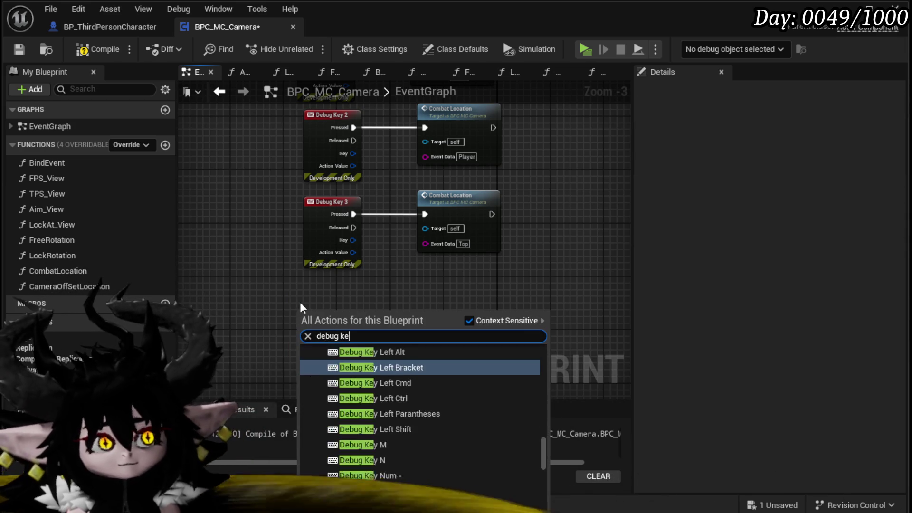
pyautogui.press('Return')
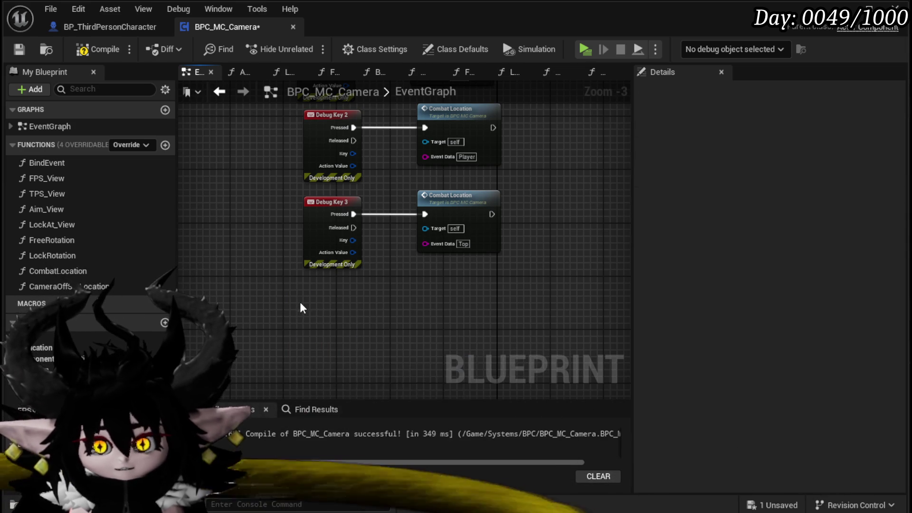
pyautogui.click(456, 223)
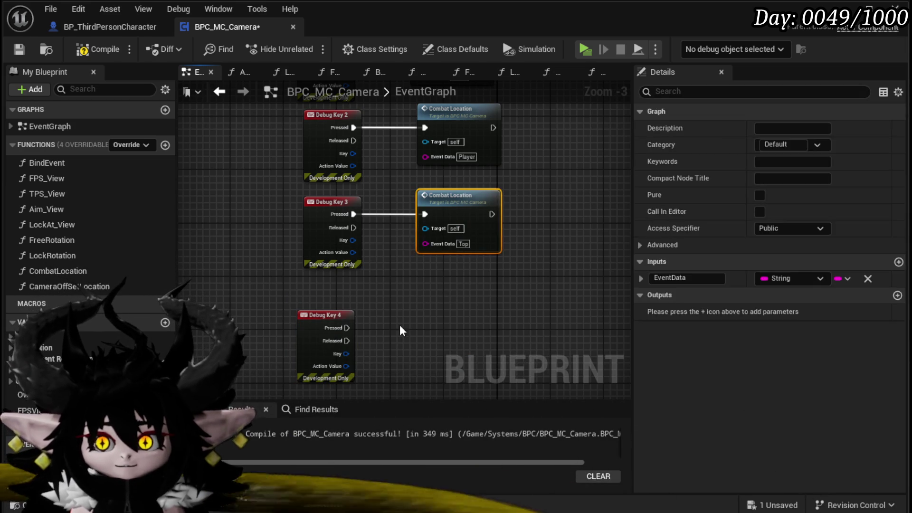
pyautogui.hotkey('ctrl', 'c')
pyautogui.hotkey('ctrl', 'v')
pyautogui.moveTo(346, 327); pyautogui.dragTo(404, 352)
pyautogui.press('Escape')
pyautogui.moveTo(347, 328)
pyautogui.mouseDown()
pyautogui.moveTo(406, 347)
pyautogui.moveTo(463, 312)
pyautogui.mouseUp()
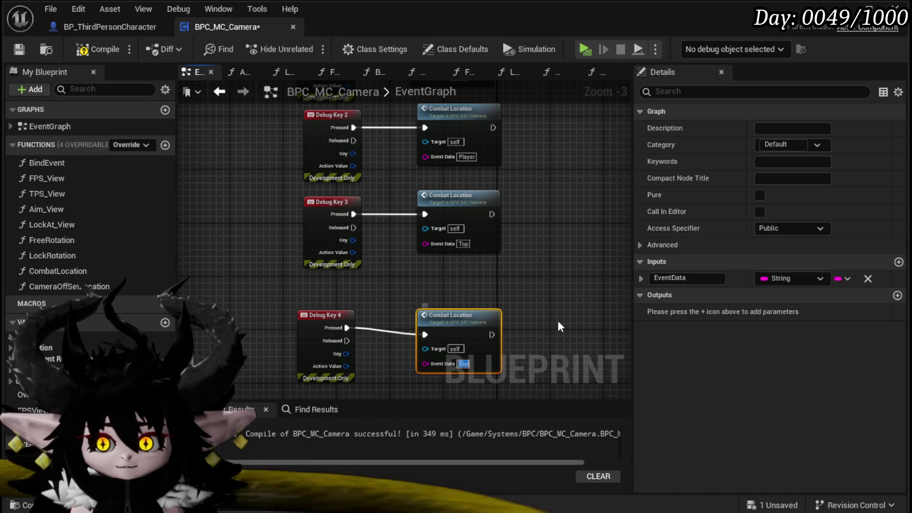
pyautogui.write('Default')
pyautogui.press('Return')
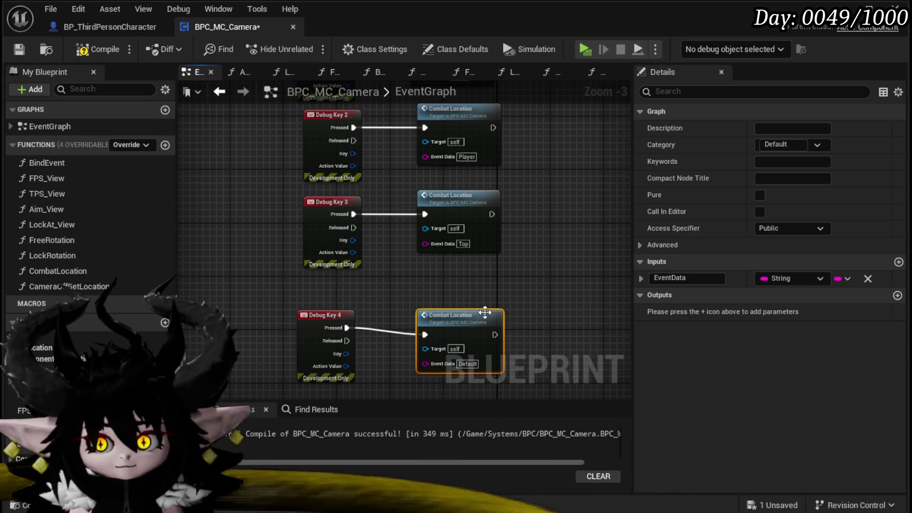
# Compile and save BPC_MC_Camera, aligning Debug Key 4 under Debug Key 3.
pyautogui.moveTo(490, 312); pyautogui.dragTo(490, 299)
pyautogui.click(433, 264)
pyautogui.click(86, 51)
pyautogui.click(18, 49)
pyautogui.moveTo(304, 266); pyautogui.dragTo(310, 259)
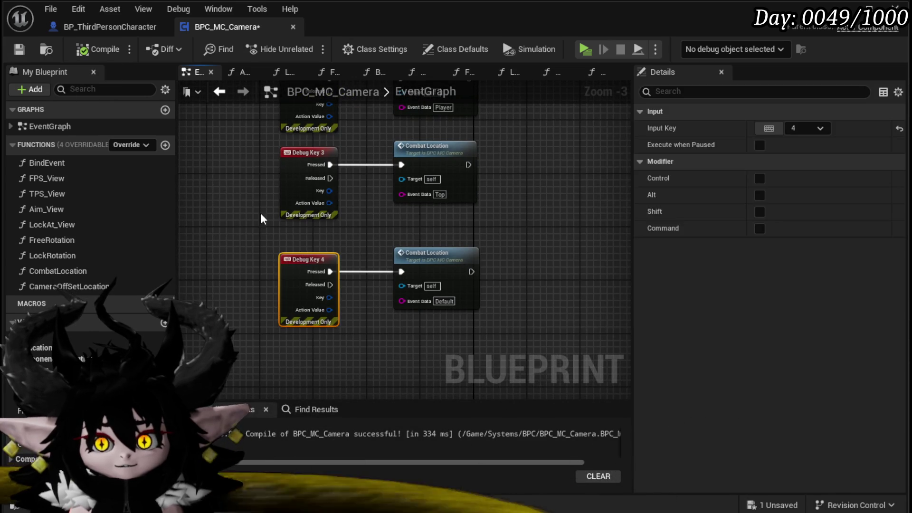
pyautogui.click(260, 216)
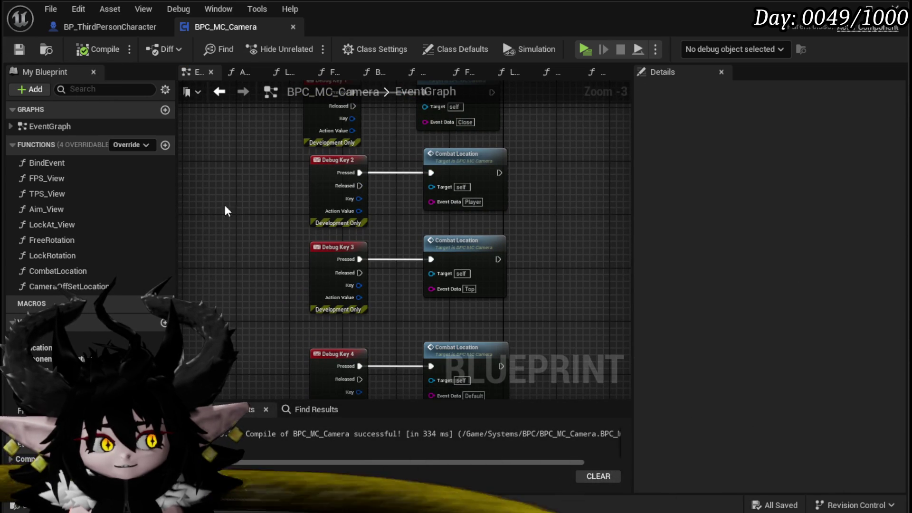
pyautogui.moveTo(208, 177)
pyautogui.mouseDown()
pyautogui.moveTo(220, 216)
pyautogui.moveTo(216, 152)
pyautogui.mouseUp()
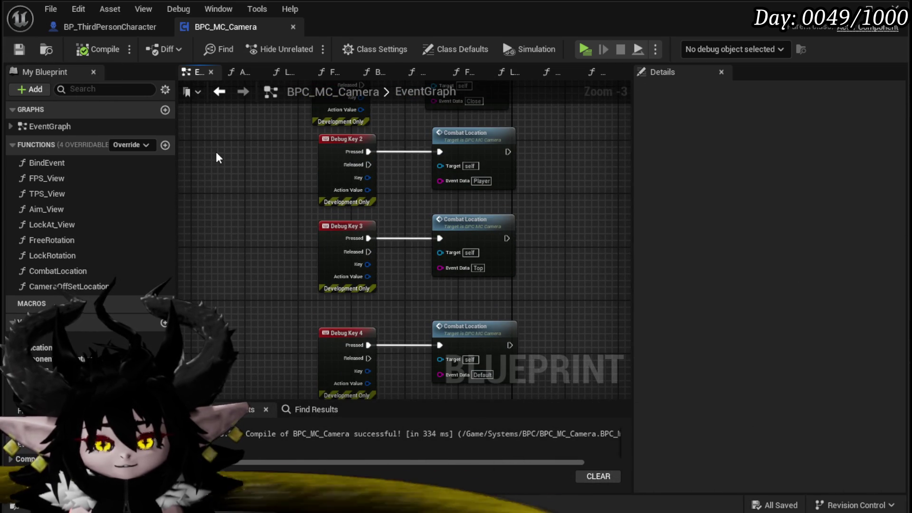
# Bring up the CameraZoom section of BP_ThirdPersonCharacter's event graph.
pyautogui.click(100, 28)
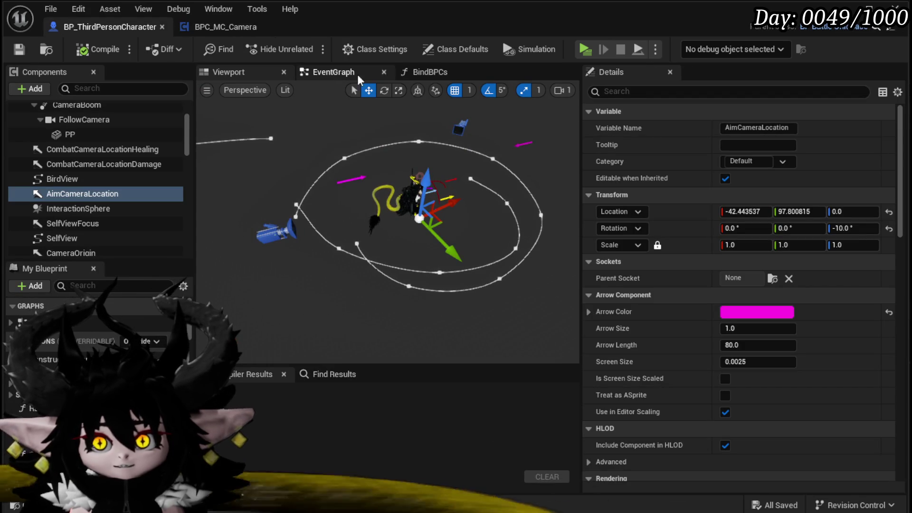
pyautogui.scroll(-5, 381, 157)
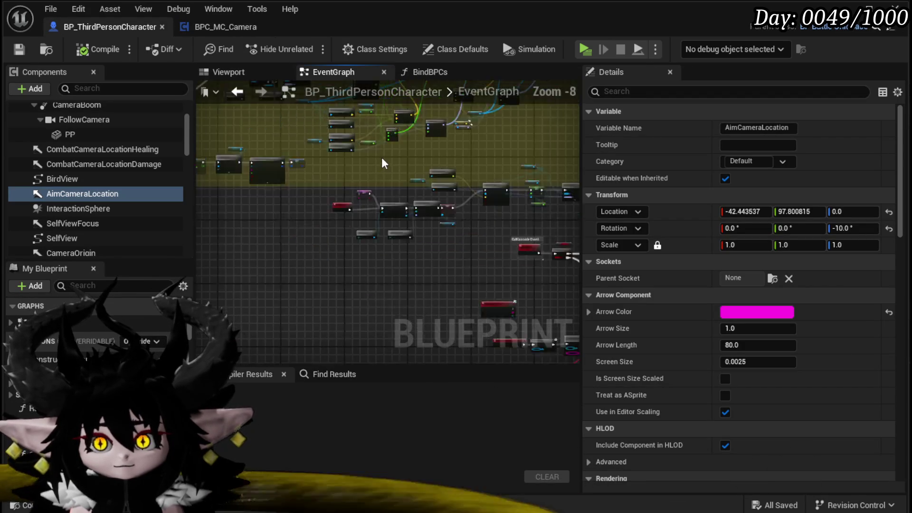
pyautogui.moveTo(281, 283)
pyautogui.mouseDown()
pyautogui.moveTo(346, 275)
pyautogui.moveTo(366, 340)
pyautogui.moveTo(453, 275)
pyautogui.moveTo(269, 262)
pyautogui.moveTo(258, 242)
pyautogui.moveTo(444, 311)
pyautogui.mouseUp()
pyautogui.scroll(9, 375, 198)
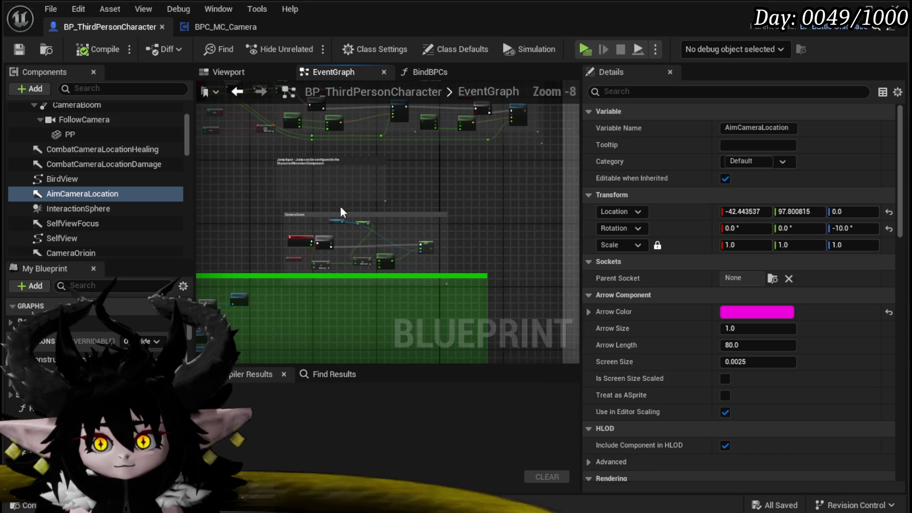
pyautogui.moveTo(318, 196)
pyautogui.mouseDown()
pyautogui.moveTo(313, 245)
pyautogui.moveTo(408, 212)
pyautogui.moveTo(256, 205)
pyautogui.mouseUp()
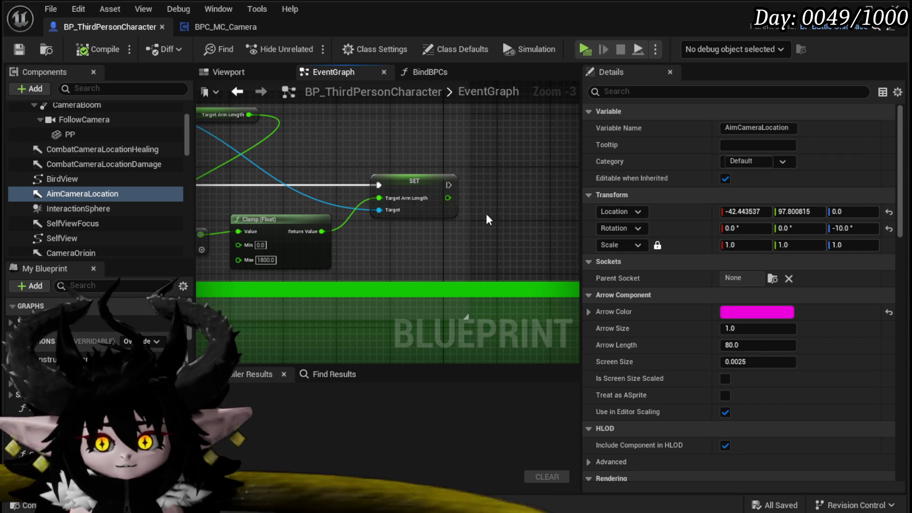
# Search the action menu for spring arm and target nodes, closing it without adding anything.
pyautogui.rightClick(505, 214)
pyautogui.write('Save')
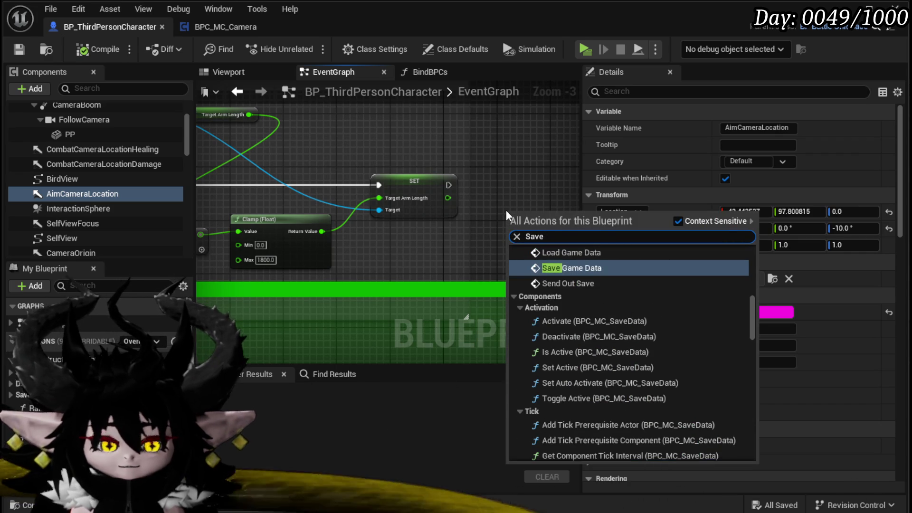
pyautogui.write(' sp')
pyautogui.press('BackSpace')
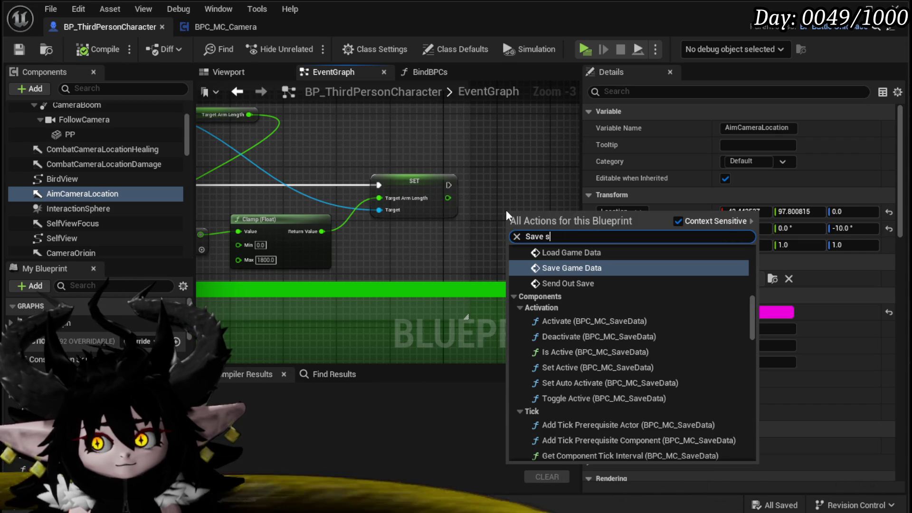
pyautogui.write('pring')
pyautogui.press('BackSpace')
pyautogui.press('BackSpace')
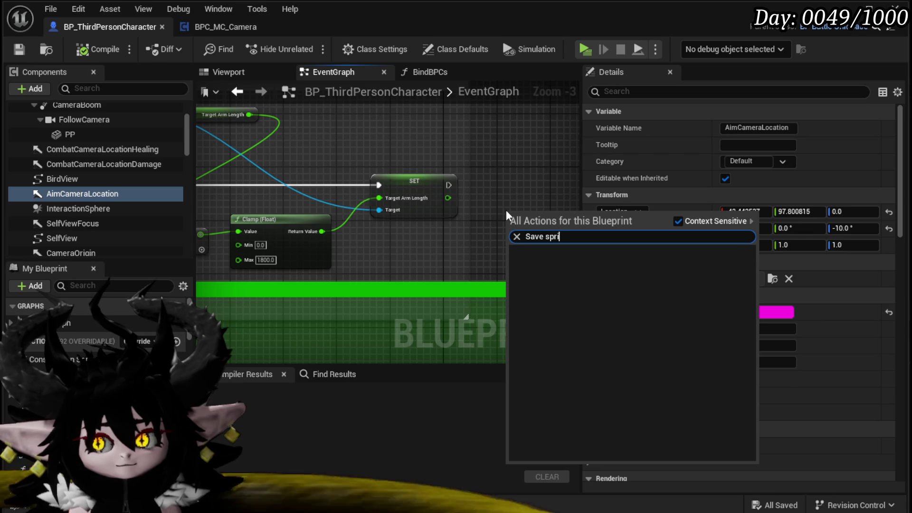
pyautogui.press('BackSpace')
pyautogui.press('BackSpace')
pyautogui.press('BackSpace')
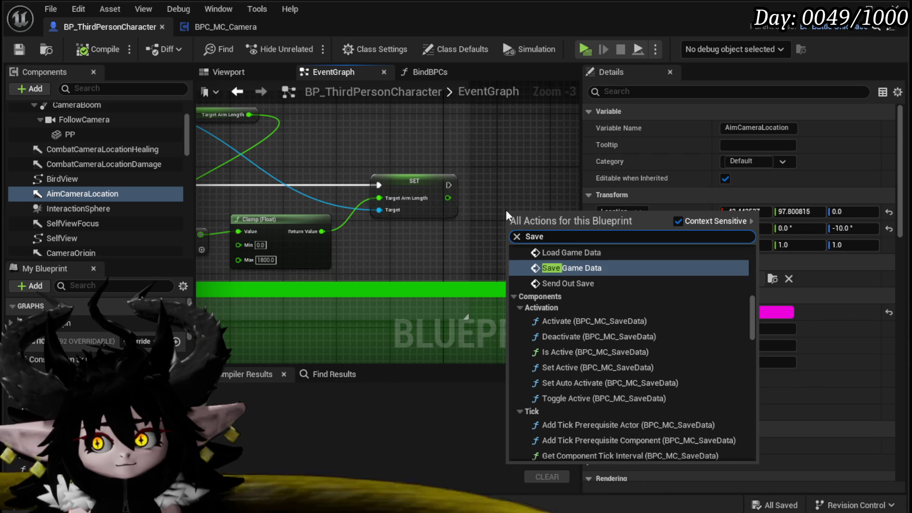
pyautogui.write('Targe')
pyautogui.press('BackSpace')
pyautogui.press('BackSpace')
pyautogui.press('BackSpace')
pyautogui.press('BackSpace')
pyautogui.press('BackSpace')
pyautogui.press('BackSpace')
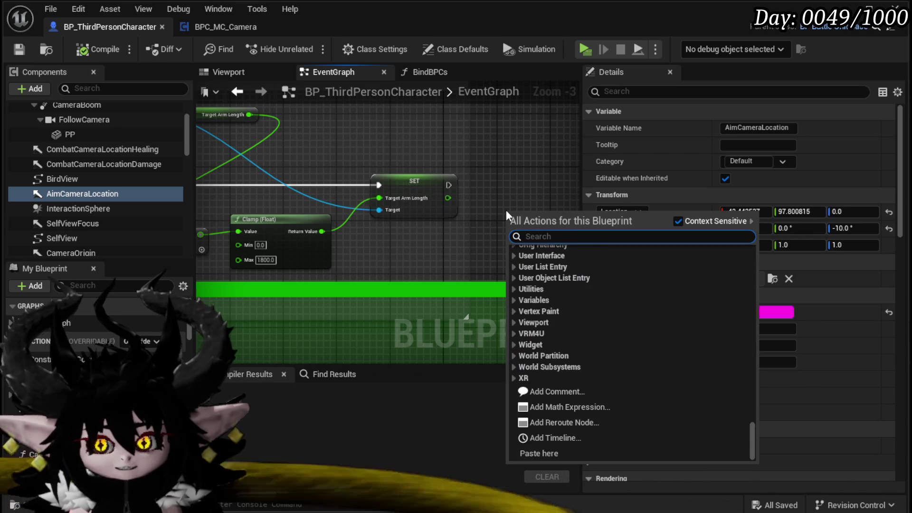
pyautogui.click(518, 160)
# Add a Set Saved Arm Length node after SET Target Arm Length, save, and start a playtest.
pyautogui.scroll(-9, 475, 166)
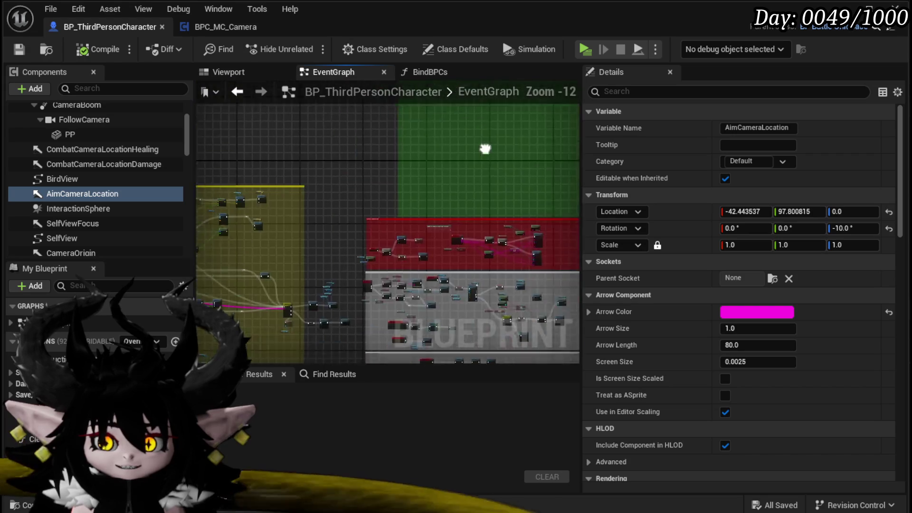
pyautogui.scroll(8, 382, 210)
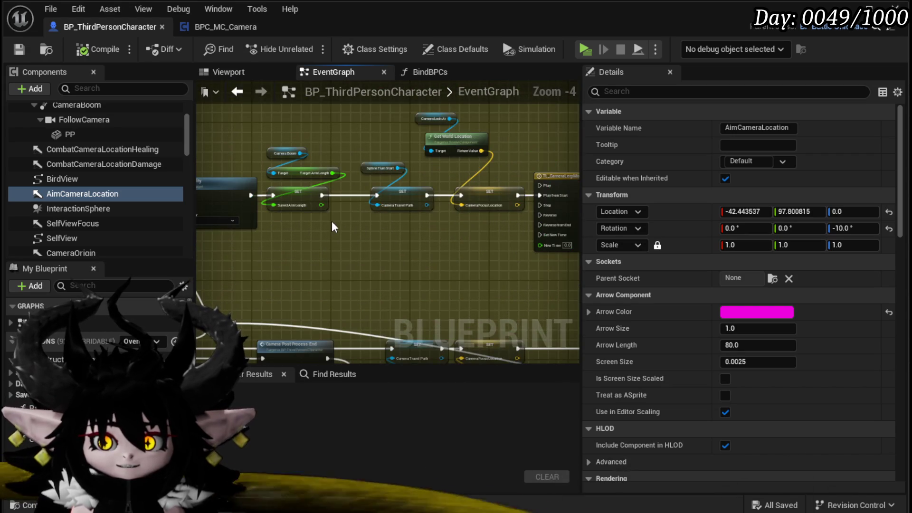
pyautogui.scroll(3, 332, 220)
pyautogui.scroll(-8, 380, 250)
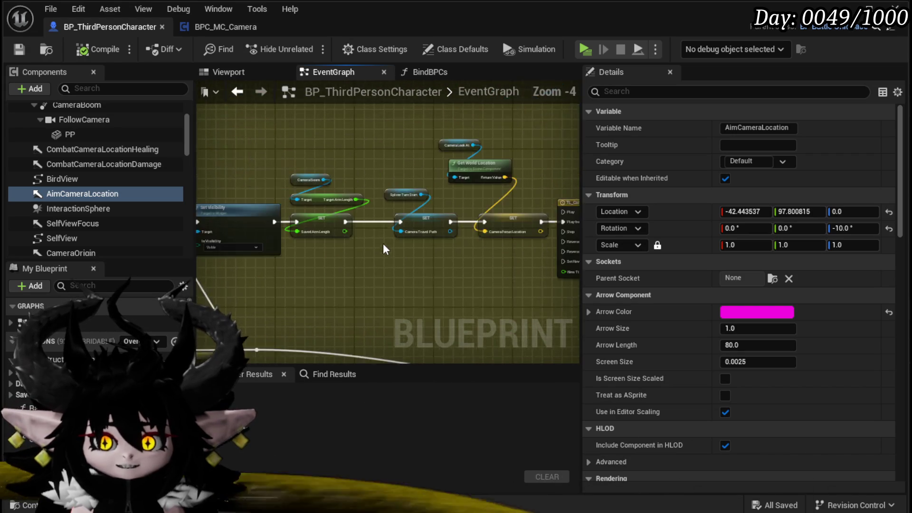
pyautogui.scroll(2, 412, 200)
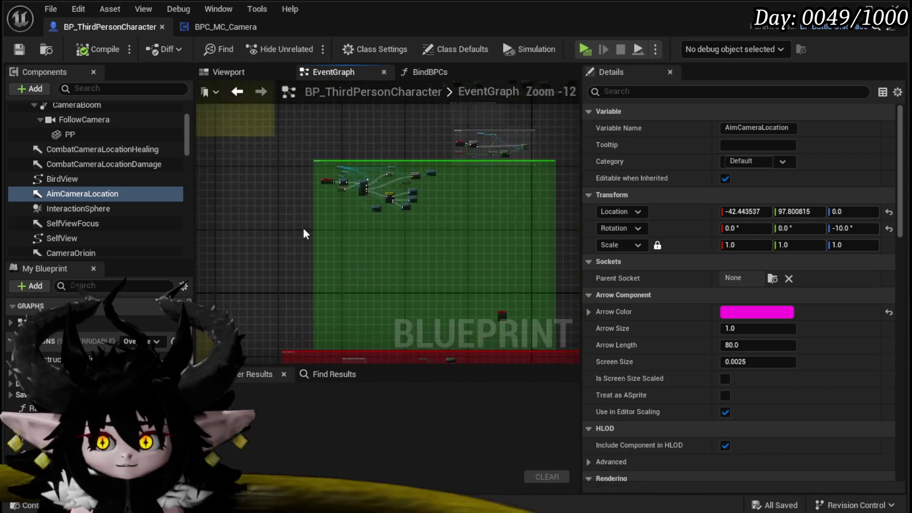
pyautogui.moveTo(312, 330)
pyautogui.mouseDown()
pyautogui.moveTo(256, 272)
pyautogui.moveTo(386, 175)
pyautogui.mouseUp()
pyautogui.scroll(-4, 386, 174)
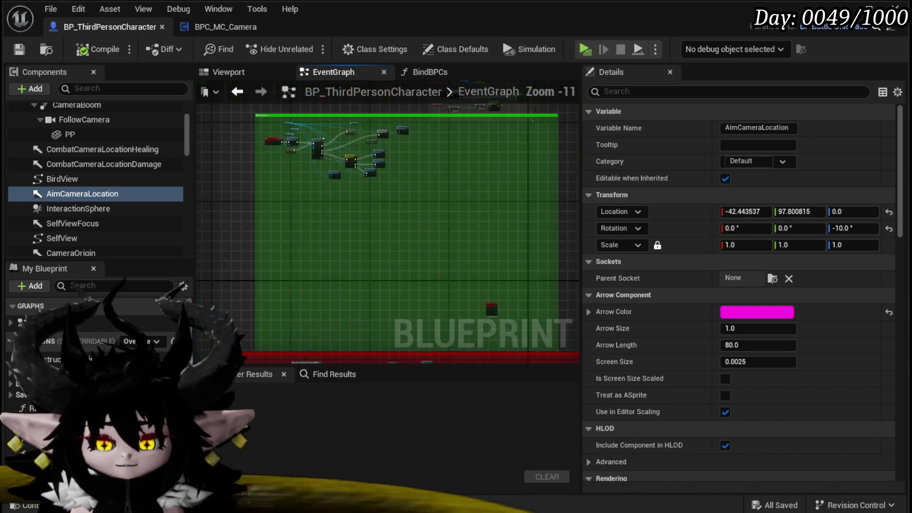
pyautogui.scroll(9, 356, 219)
pyautogui.moveTo(348, 275); pyautogui.dragTo(359, 244)
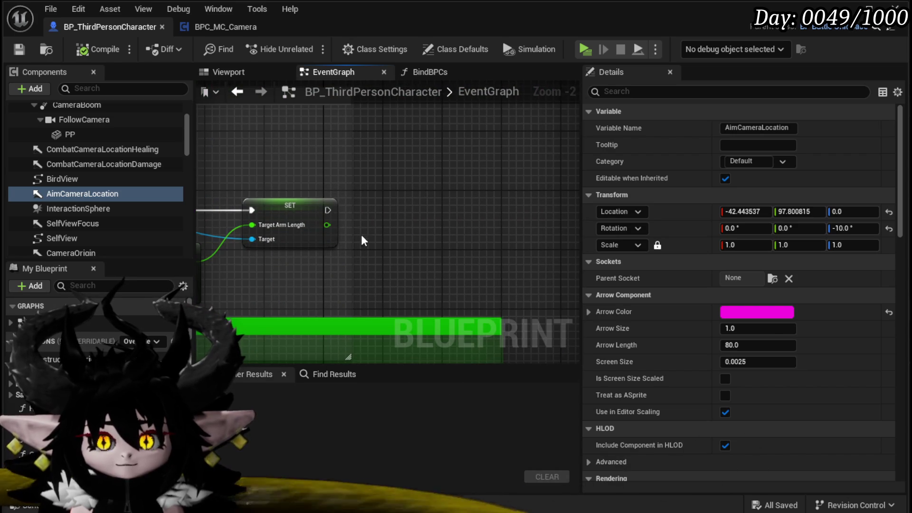
pyautogui.rightClick(381, 218)
pyautogui.write('saved ar')
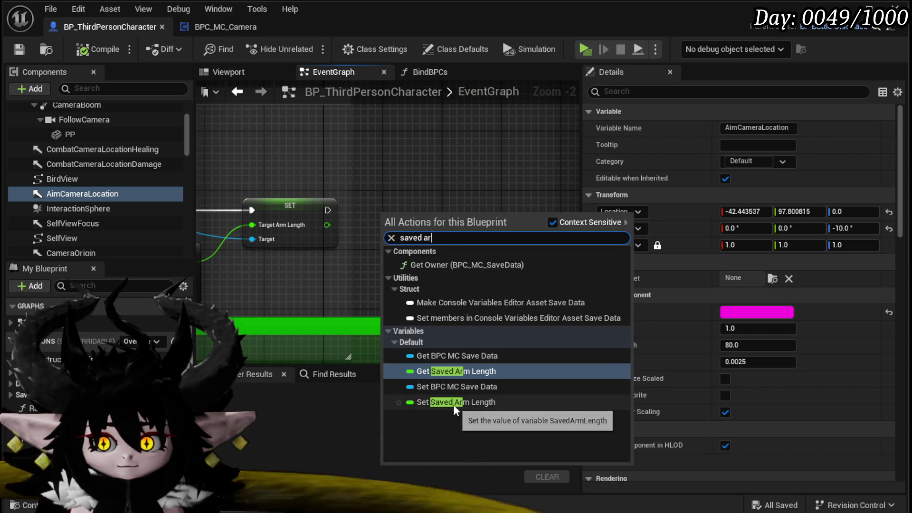
pyautogui.click(454, 404)
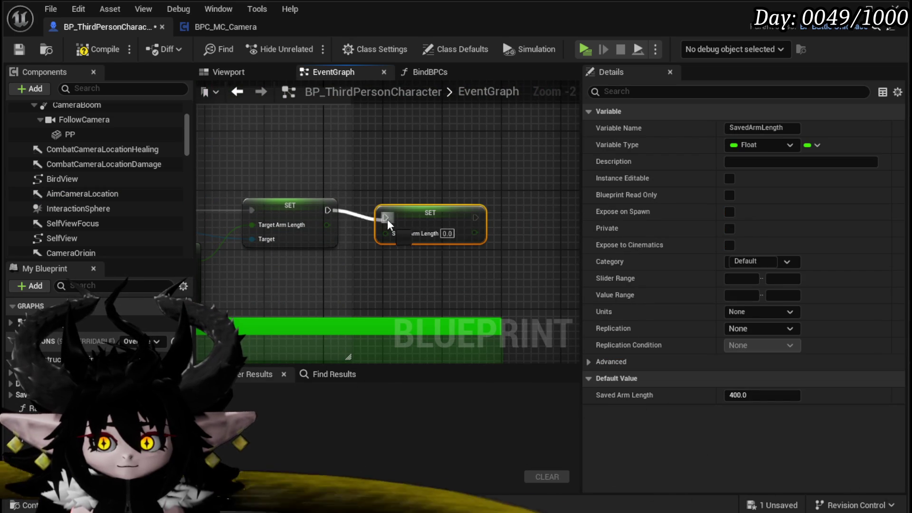
pyautogui.click(406, 274)
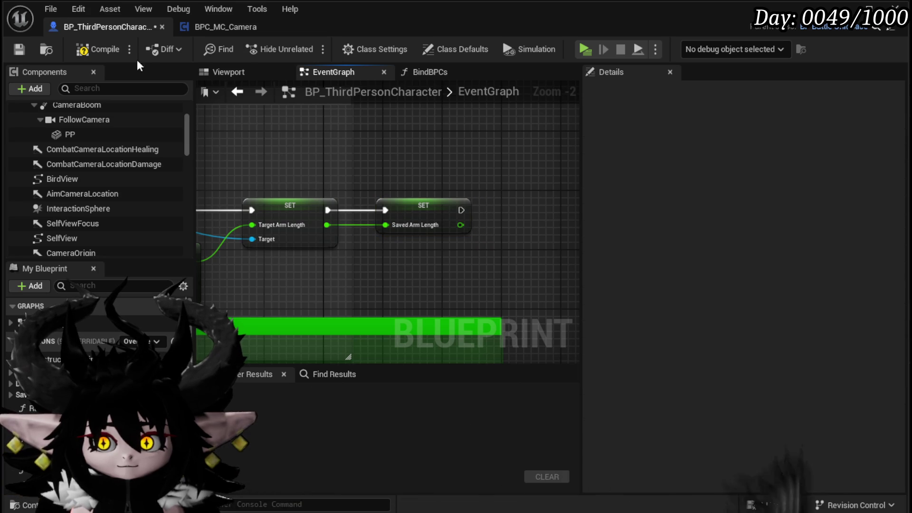
pyautogui.click(20, 50)
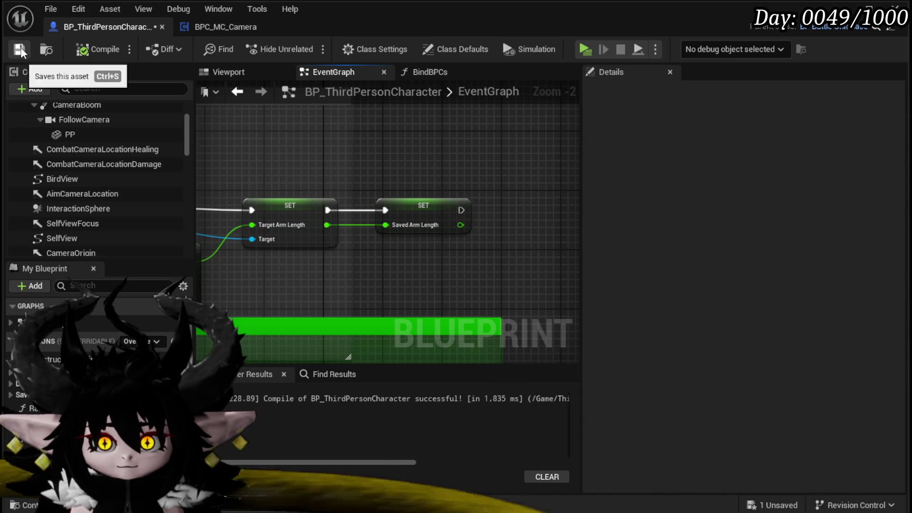
pyautogui.click(844, 8)
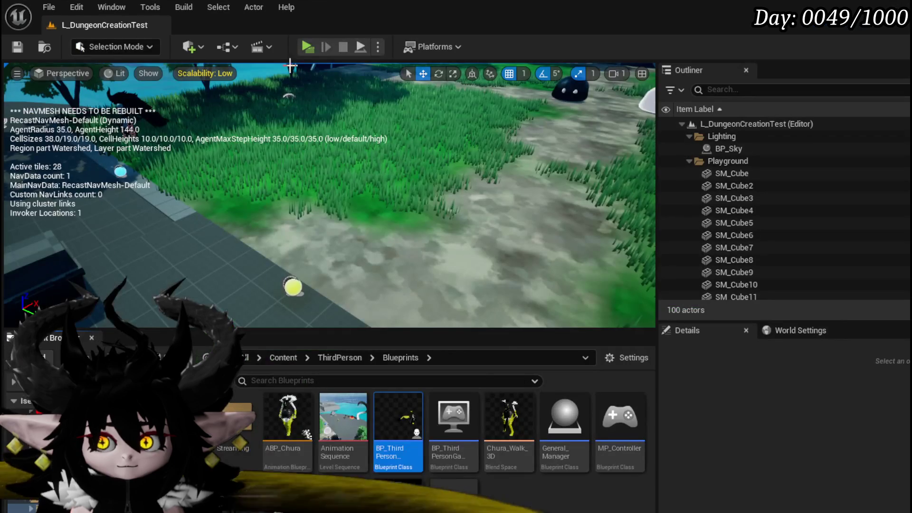
# Playtest the level by walking the character forward past the rocks, then stop and return.
pyautogui.click(315, 51)
pyautogui.click(367, 92)
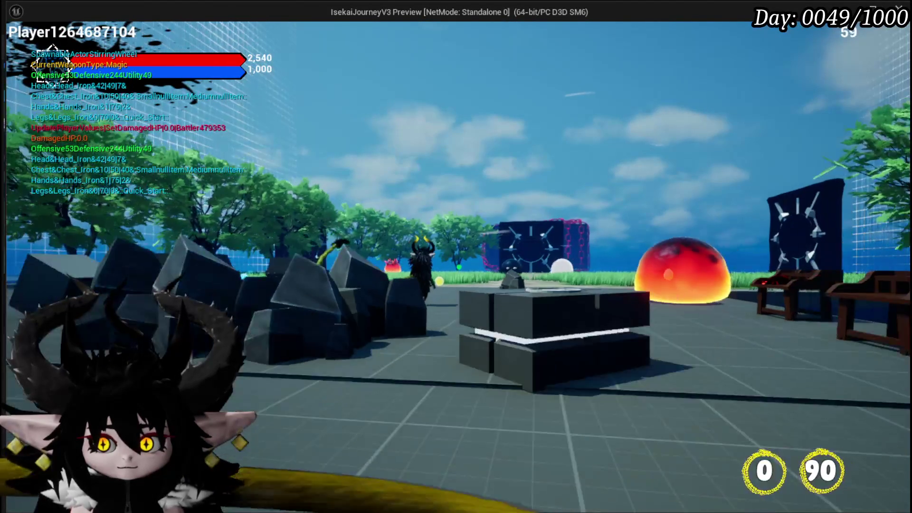
pyautogui.press('w')
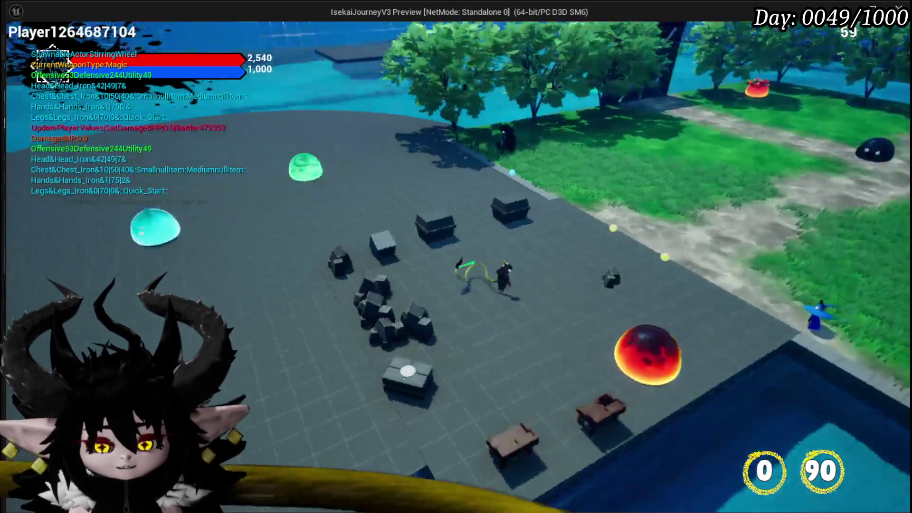
pyautogui.press('Escape')
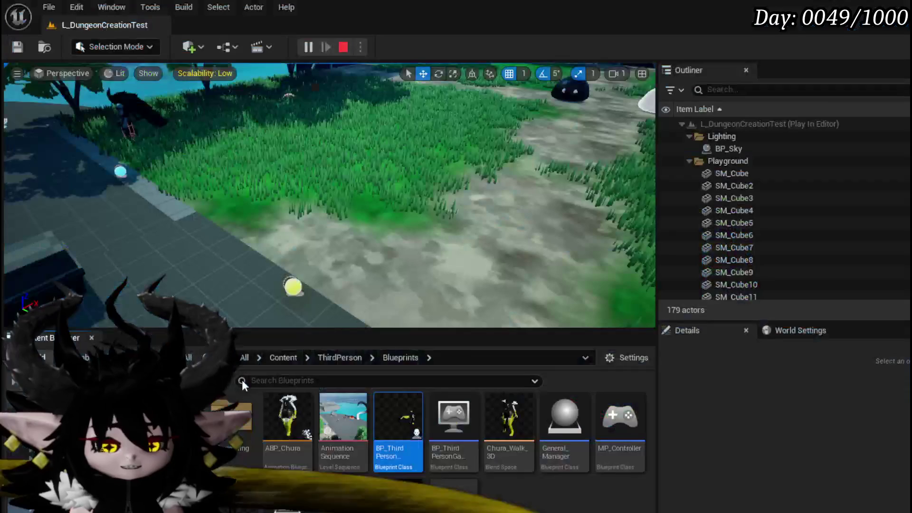
pyautogui.hotkey('ctrl', 's')
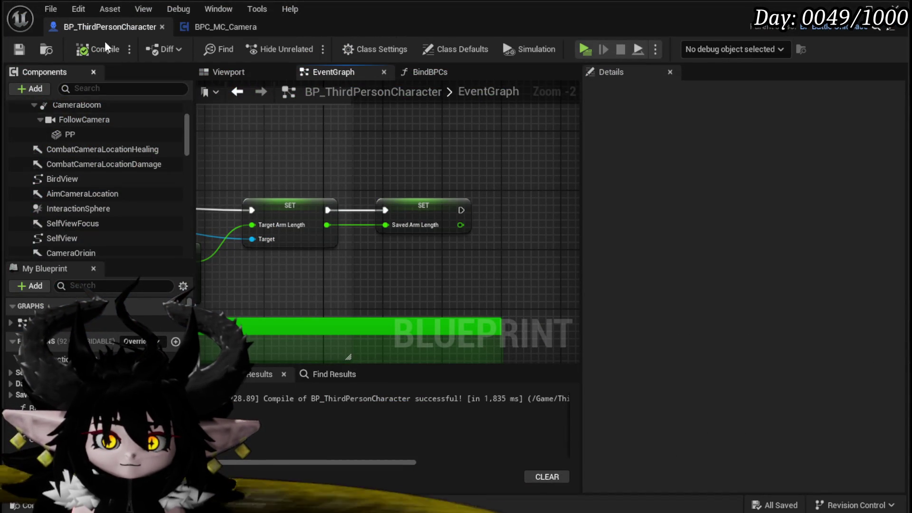
# Move the CombatCameraLocationDamage arrow along X to the character's other side (366.18, 0, 147.89).
pyautogui.click(233, 75)
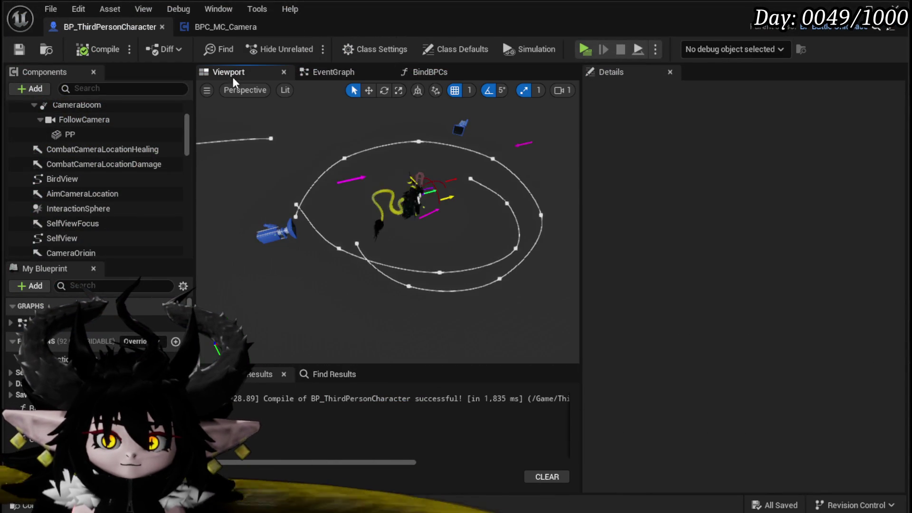
pyautogui.click(355, 177)
pyautogui.press('w')
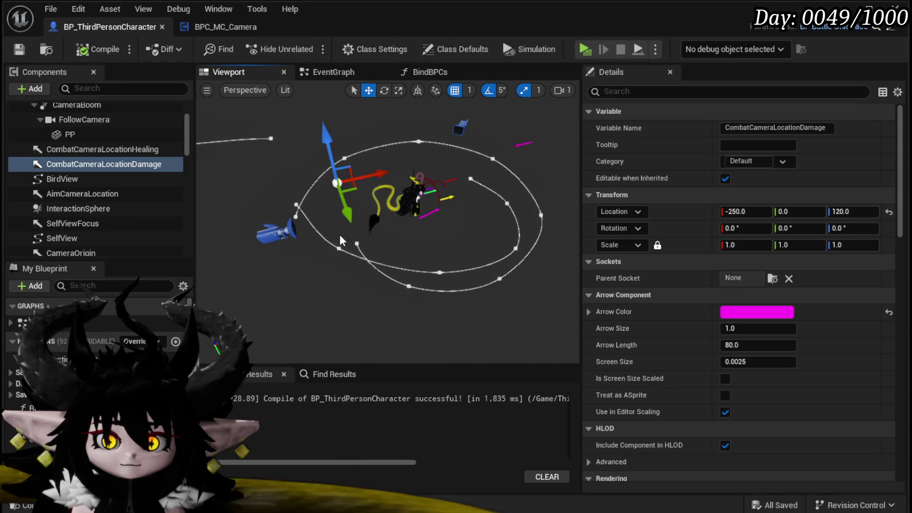
pyautogui.press('f')
pyautogui.moveTo(340, 234); pyautogui.dragTo(340, 235)
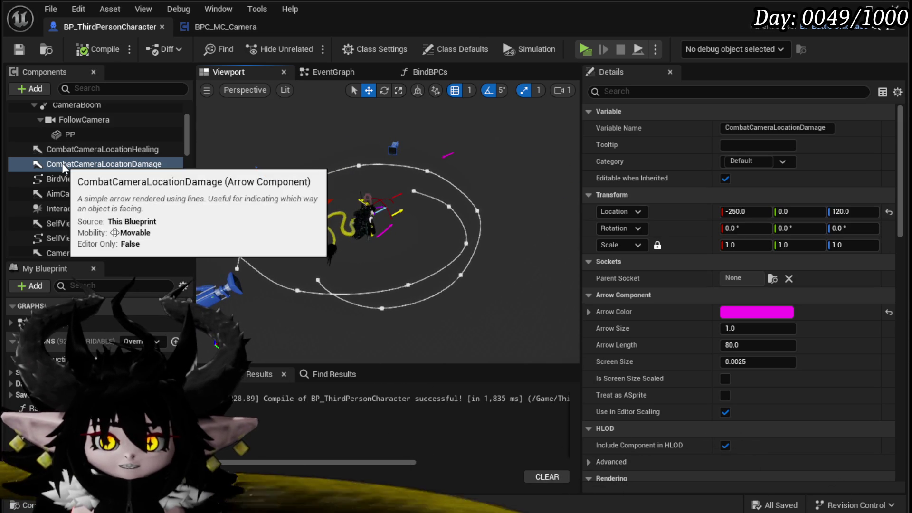
pyautogui.moveTo(447, 220); pyautogui.dragTo(388, 225)
pyautogui.moveTo(536, 201); pyautogui.dragTo(435, 207)
pyautogui.moveTo(511, 223); pyautogui.dragTo(511, 223)
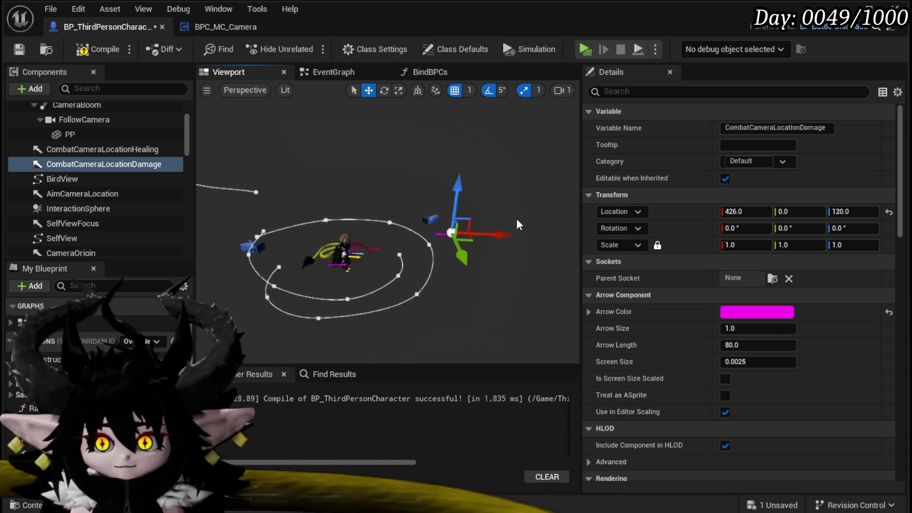
# Tilt the arrow's pitch down to -25°, save the blueprint, and start a playtest.
pyautogui.press('e')
pyautogui.moveTo(427, 177); pyautogui.dragTo(427, 177)
pyautogui.moveTo(532, 238)
pyautogui.mouseDown()
pyautogui.moveTo(512, 269)
pyautogui.moveTo(520, 256)
pyautogui.mouseUp()
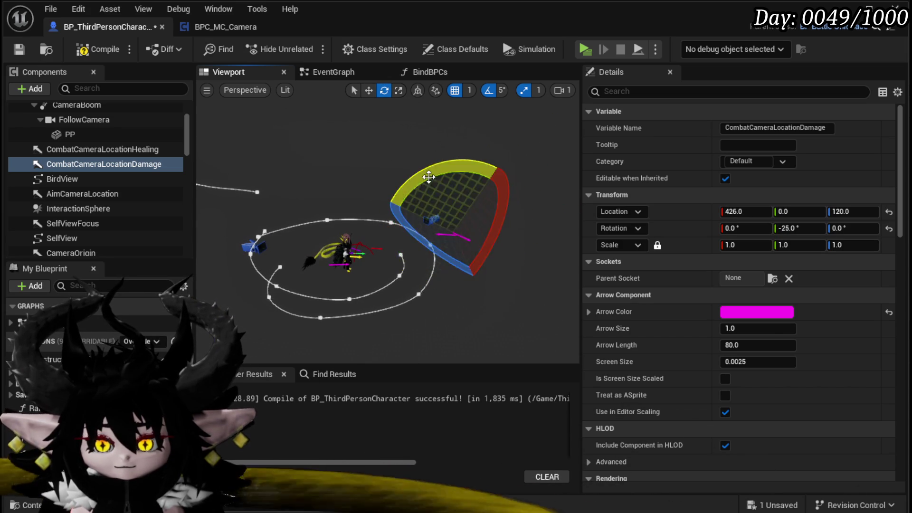
pyautogui.press('w')
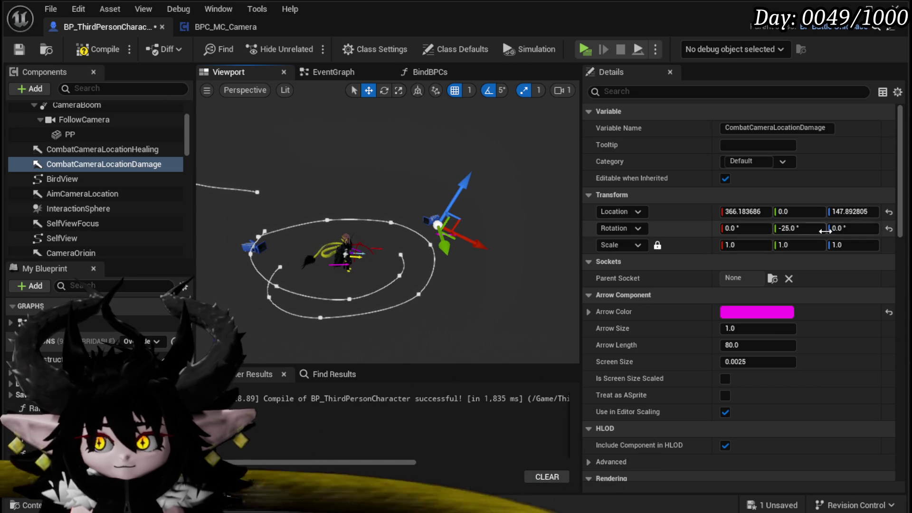
pyautogui.click(19, 50)
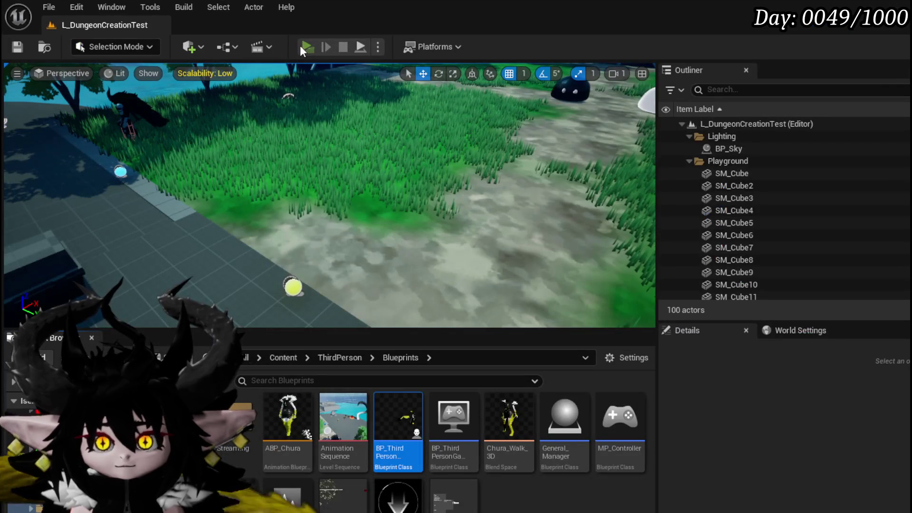
pyautogui.click(301, 45)
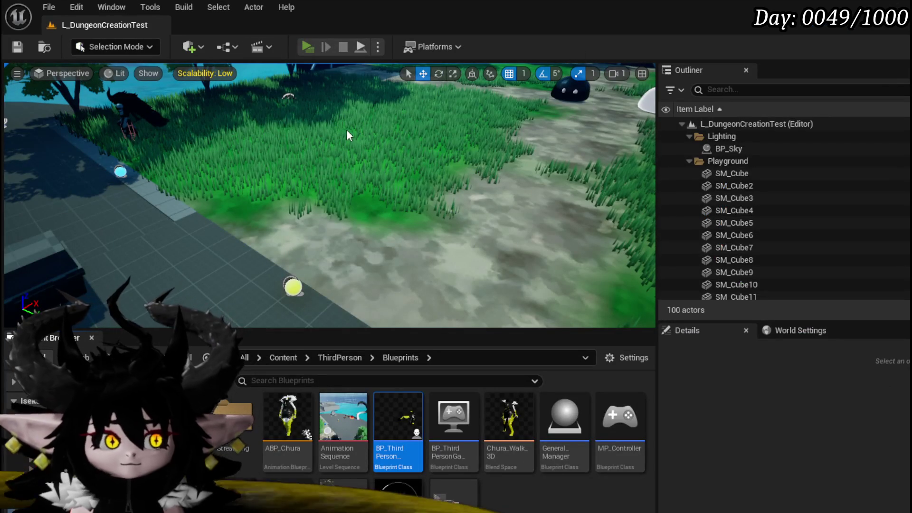
# Run around the arena swinging the camera toward the gates and wall, then attack the green slime.
pyautogui.press('w')
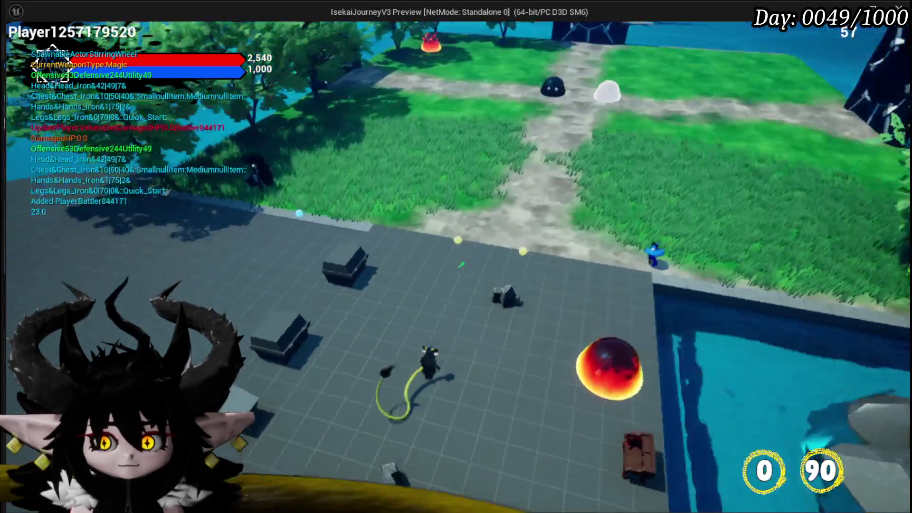
pyautogui.press('w')
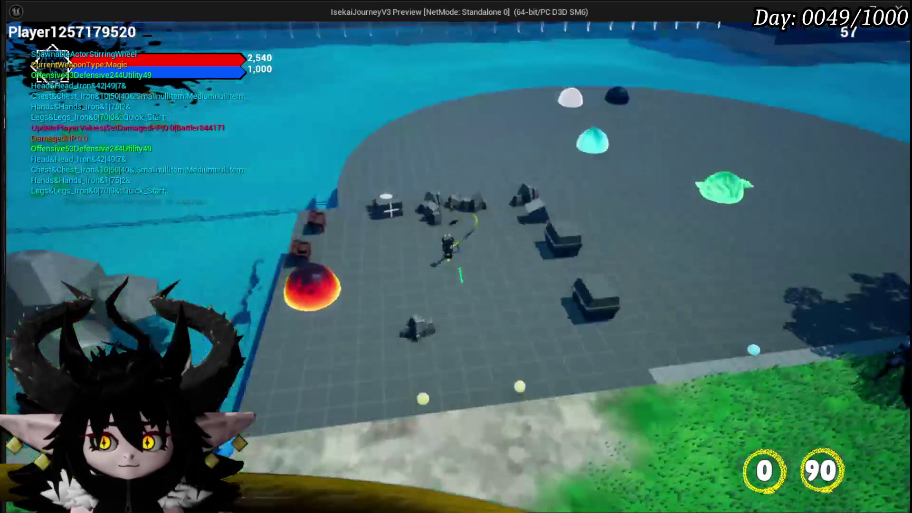
pyautogui.press('w')
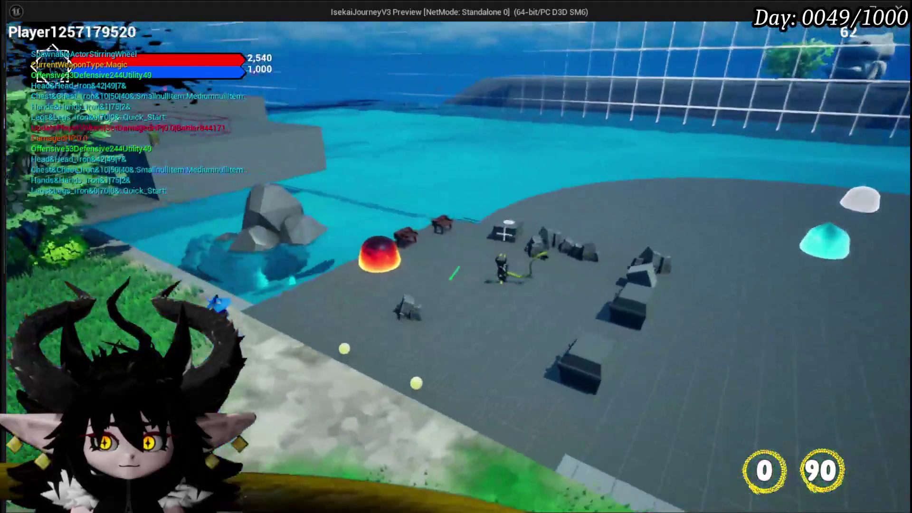
pyautogui.press('w')
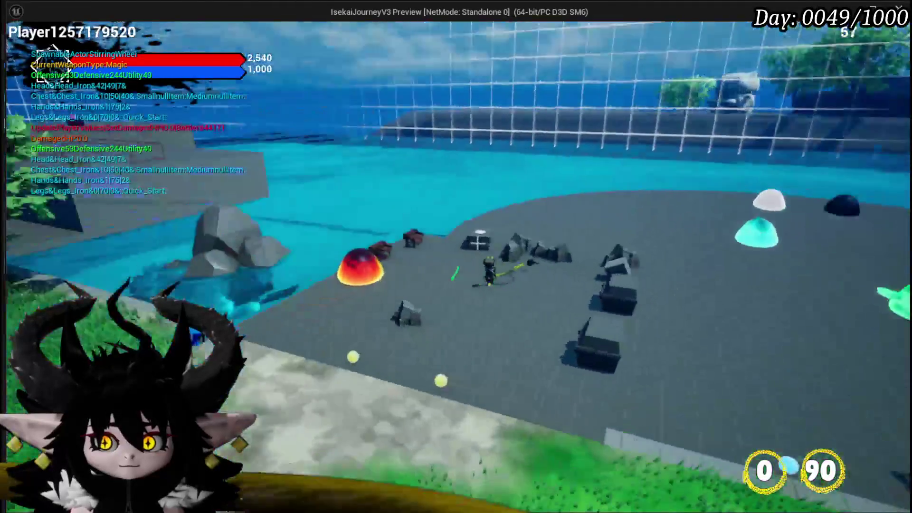
pyautogui.press('w')
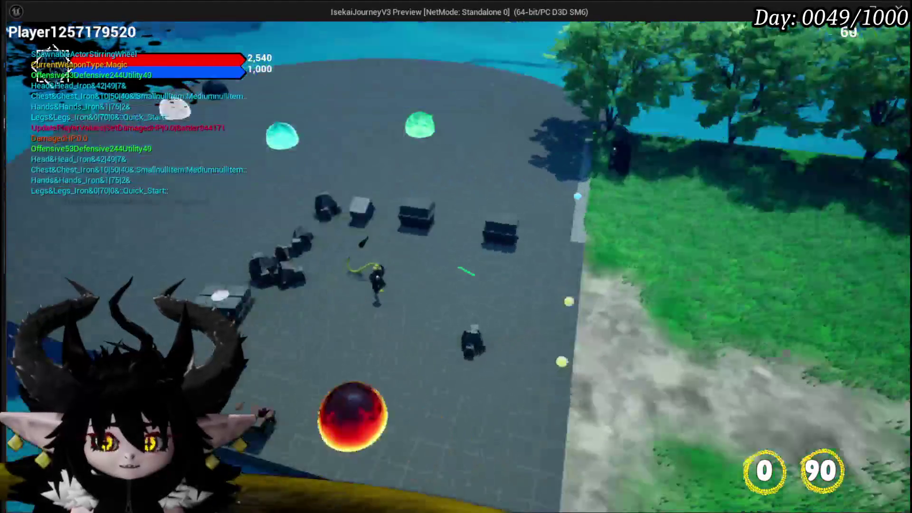
pyautogui.press('w')
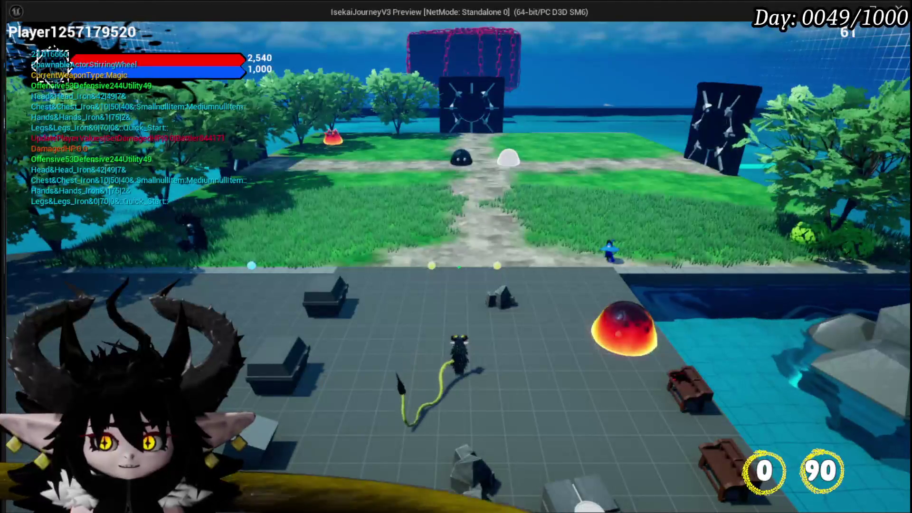
pyautogui.press('w')
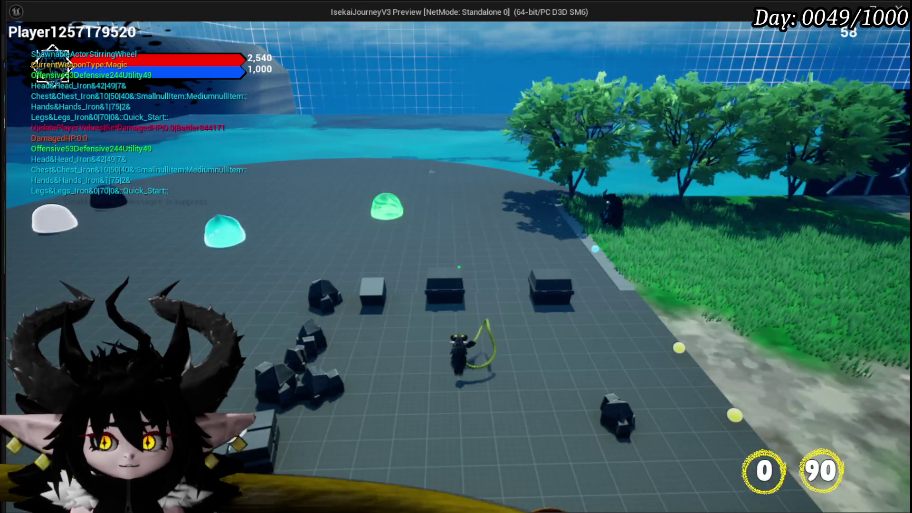
pyautogui.scroll(5, 456, 332)
pyautogui.press('w')
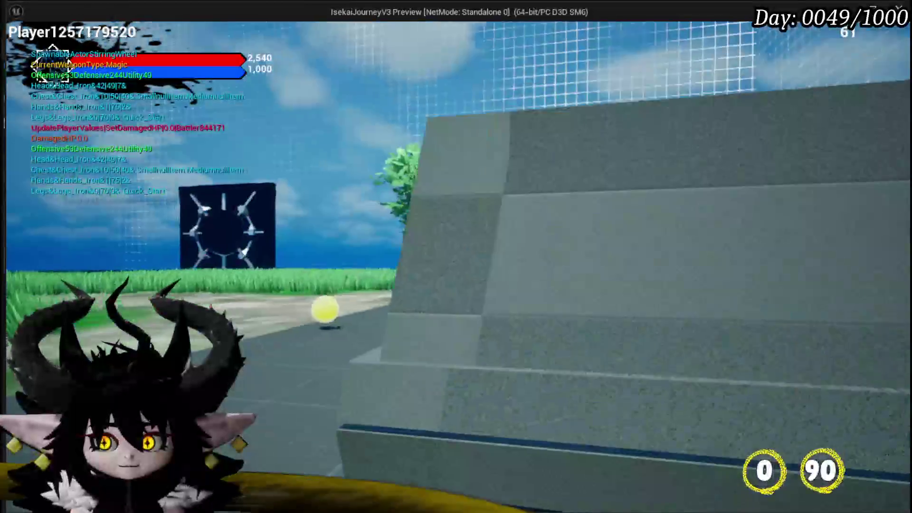
pyautogui.press('w')
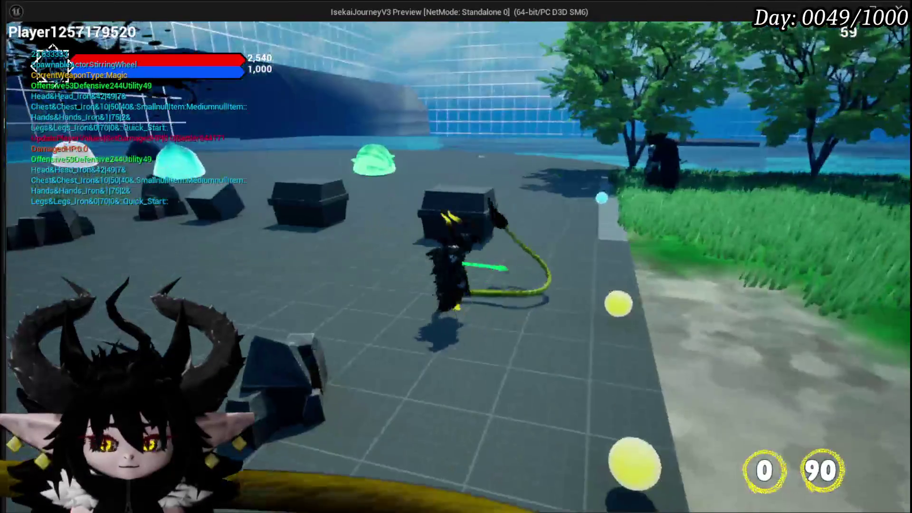
pyautogui.press('w')
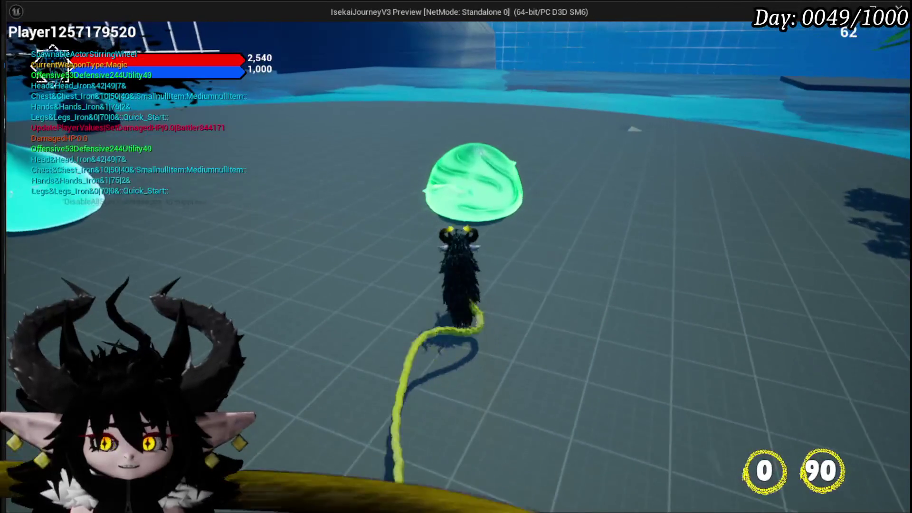
pyautogui.press('w')
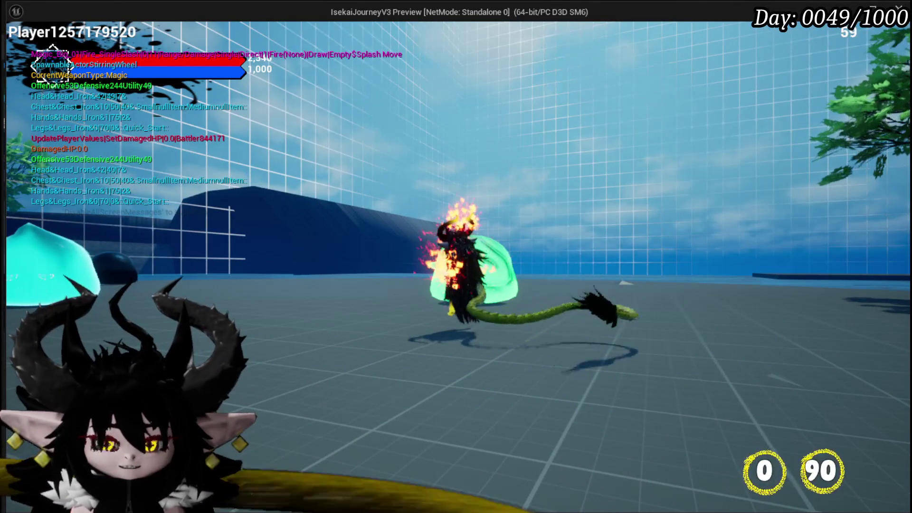